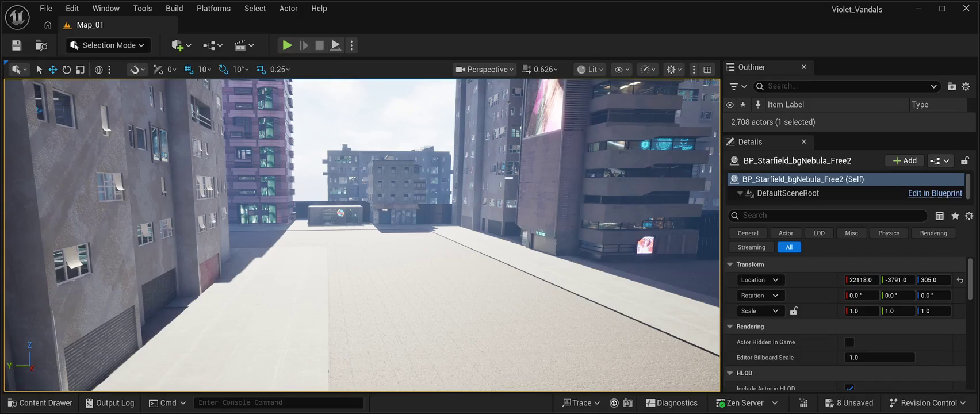
Step: Fly the camera toward the alley until the small white wall panel is in view
key(a)
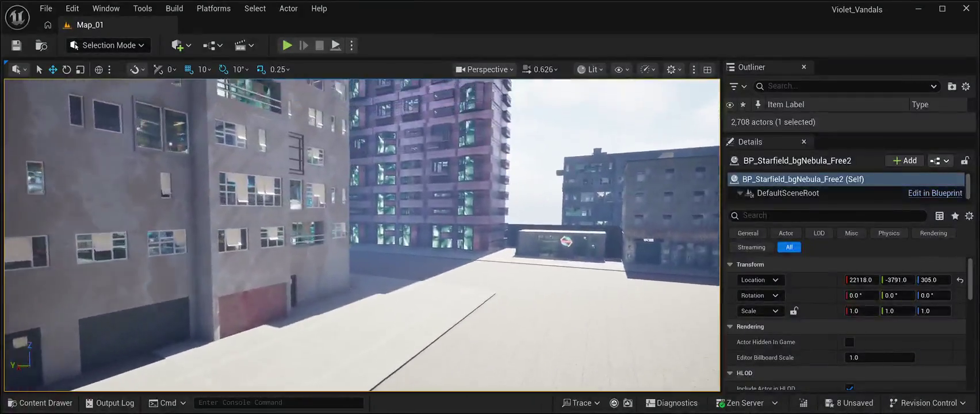
key(a)
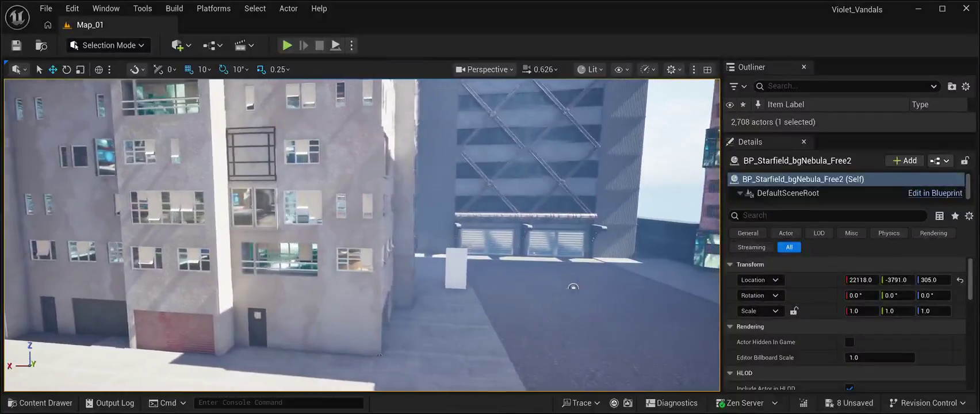
key(a)
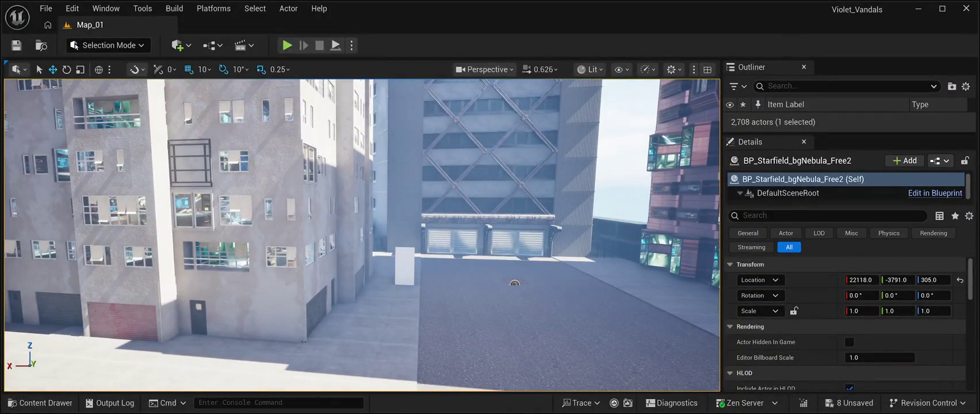
Step: Select seven plane pieces of the white panel beside the alley
click(404, 265)
ctrl+click(404, 265)
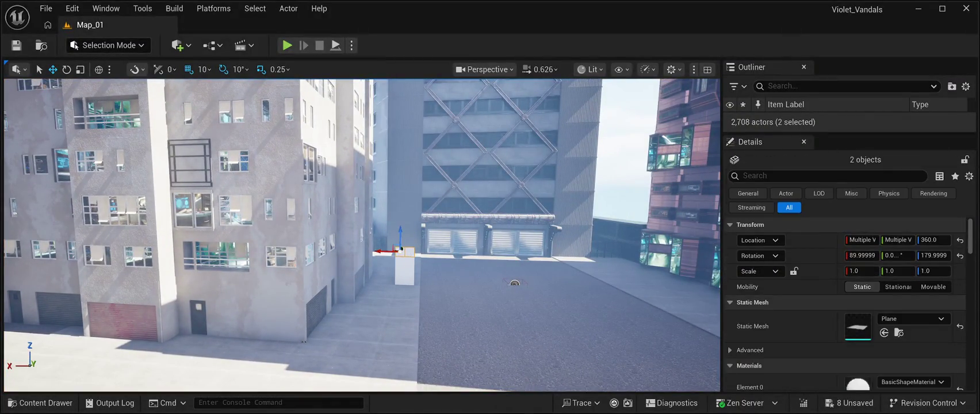
ctrl+click(405, 256)
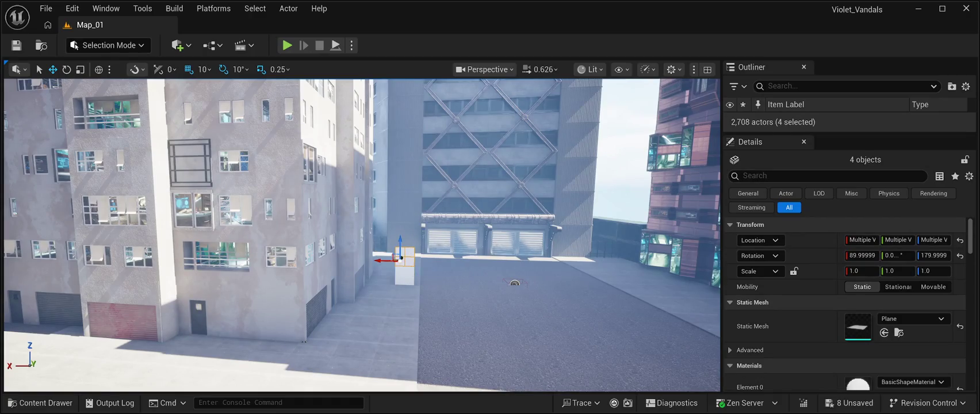
ctrl+click(404, 262)
ctrl+click(404, 265)
ctrl+click(405, 270)
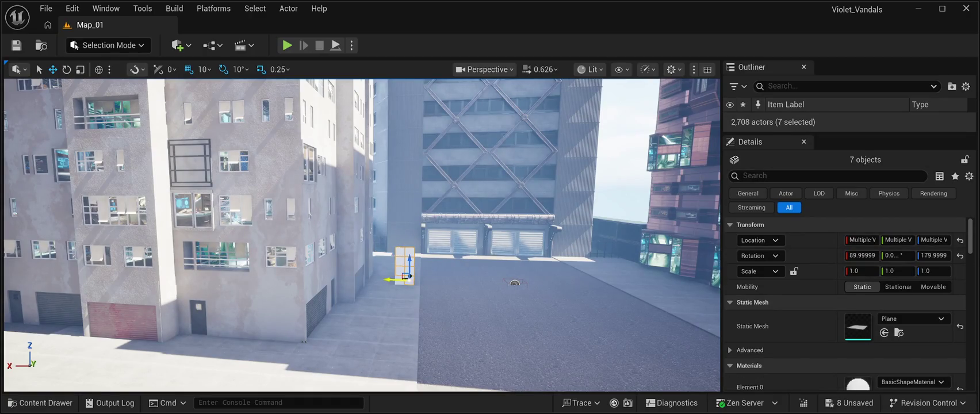
drag(514, 283, 420, 280)
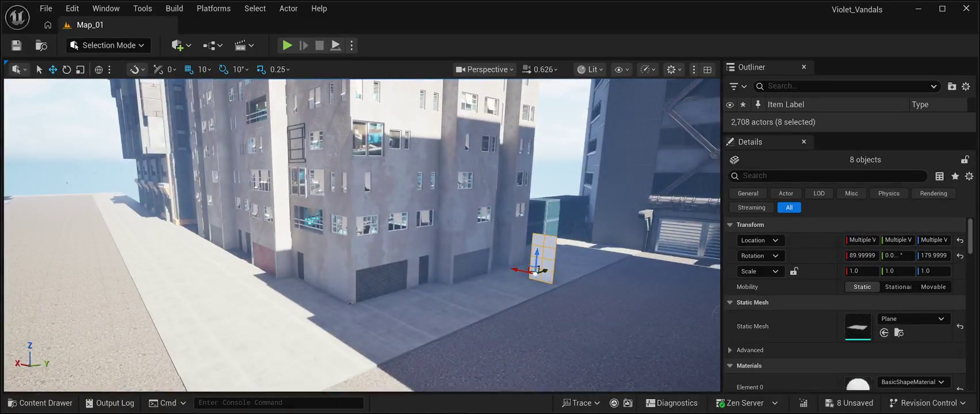
Step: Duplicate the eight panel planes and move the copy along the sidewalk to the garage-door building
key(ctrl+d)
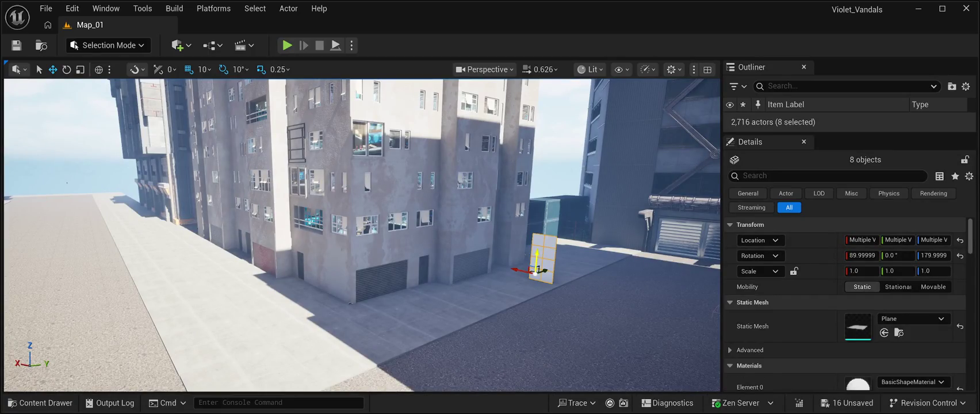
mouse_move(535, 273)
mouse_down()
mouse_move(300, 353)
mouse_move(156, 234)
mouse_up()
key(f)
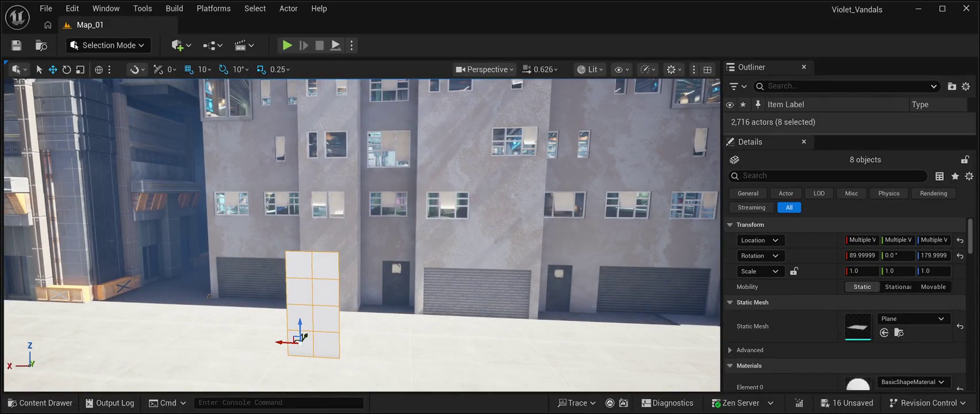
Step: Enlarge the Outliner list and check which pieces Plane136 and Plane135 are
drag(849, 133, 849, 376)
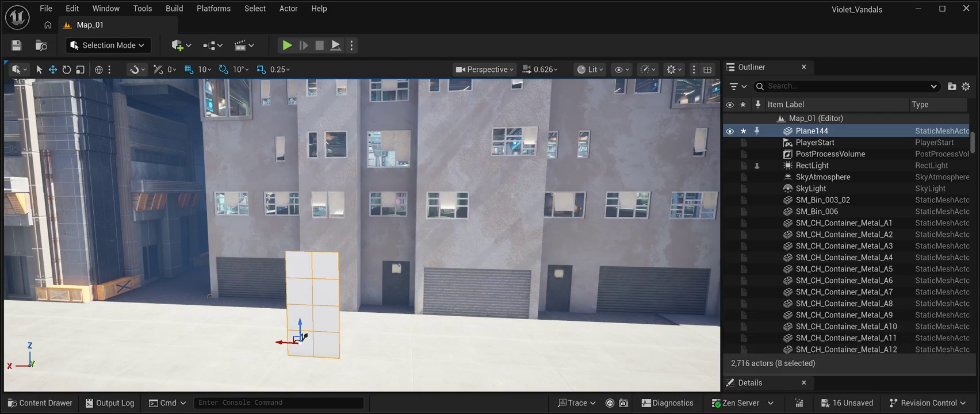
scroll(845, 199, up, 4)
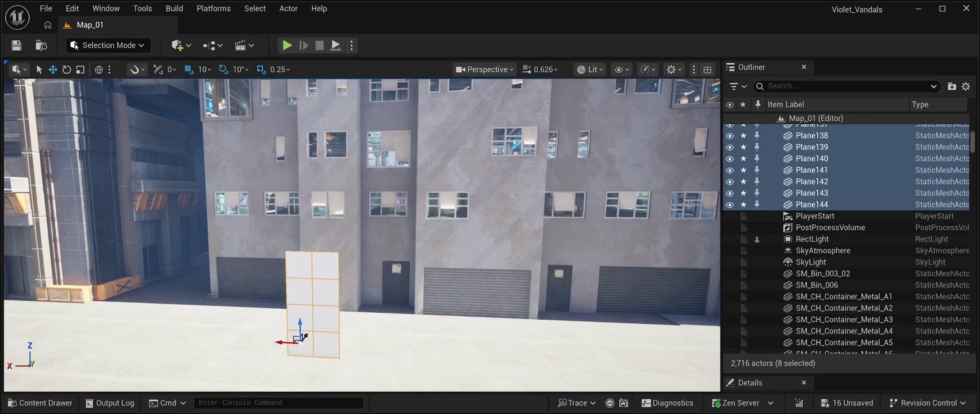
scroll(846, 238, up, 4)
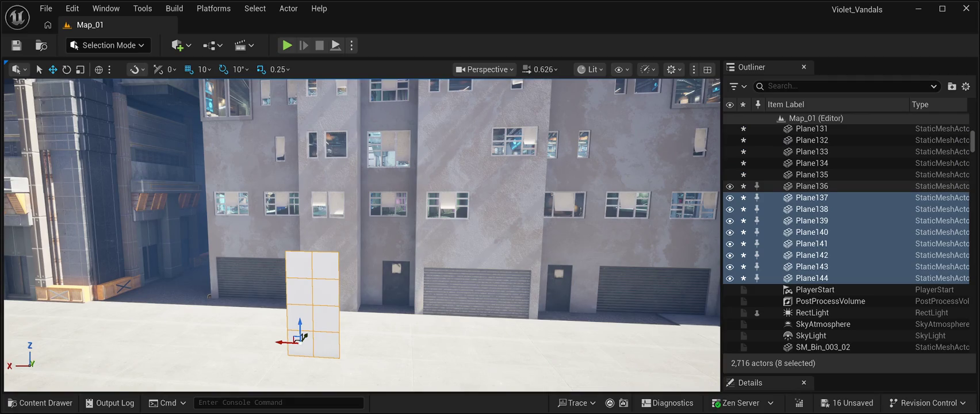
click(811, 185)
click(812, 174)
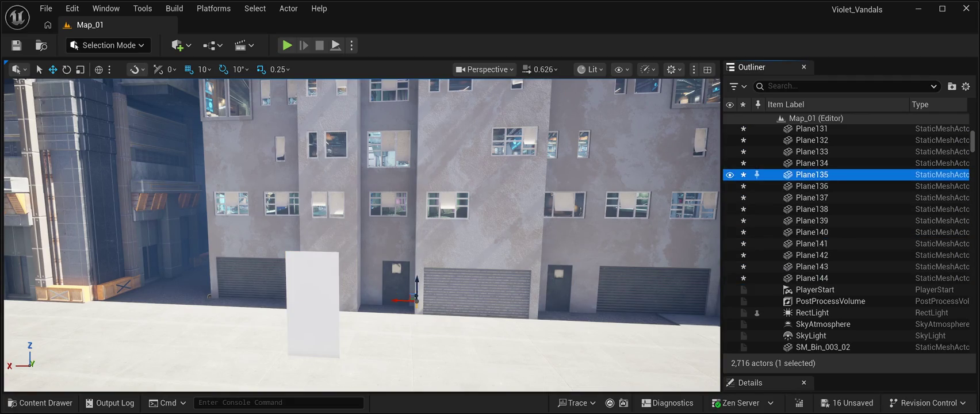
drag(359, 230, 376, 224)
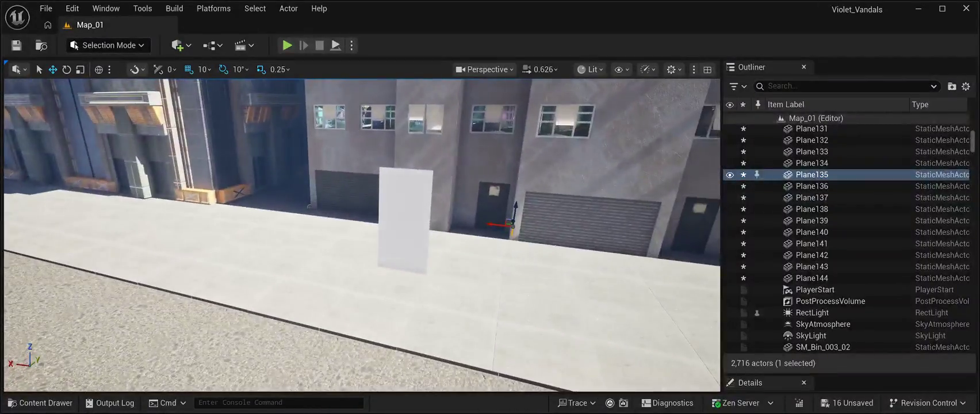
Step: Select the duplicate pieces Plane137 through Plane144 in the Outliner
click(812, 197)
key(shift+Down)
key(shift+Down)
key(shift+Down)
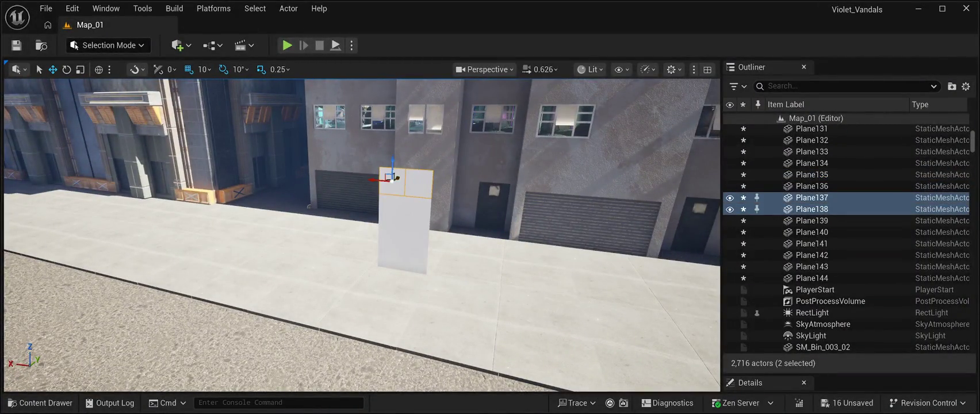
key(shift+Down)
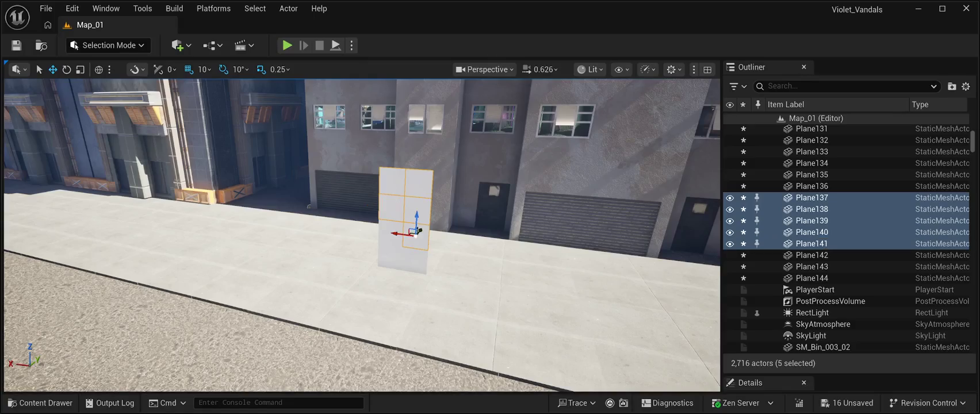
key(shift+Down)
key(shift+Down)
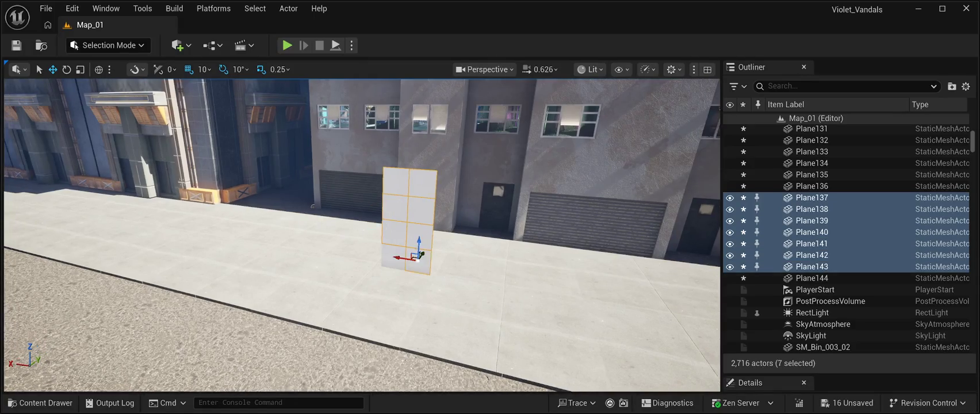
key(shift+Down)
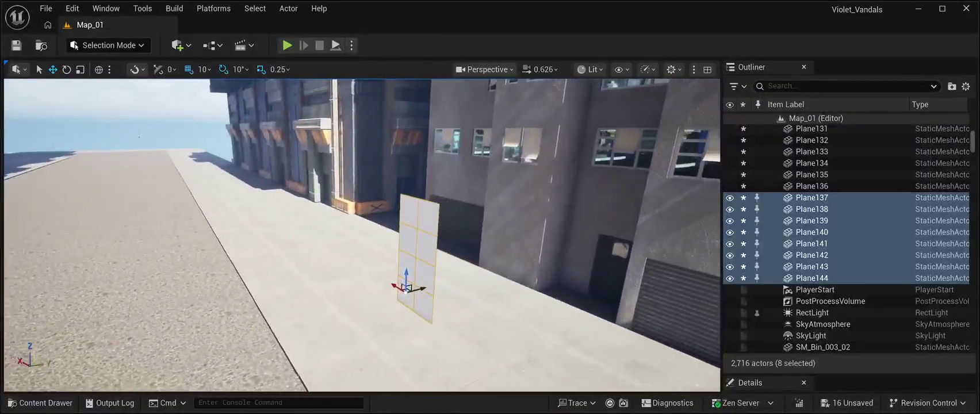
Step: Turn the copied panel to run along the sidewalk and slide it against the building wall
key(e)
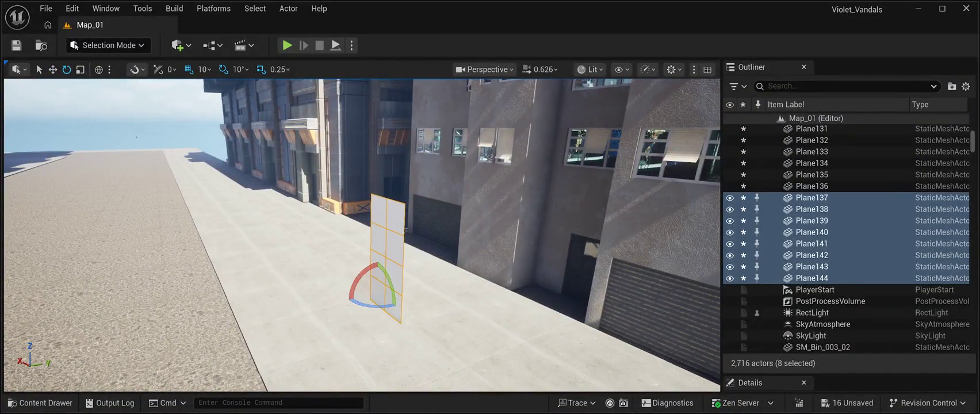
mouse_move(371, 305)
mouse_down()
mouse_move(354, 282)
mouse_move(336, 296)
mouse_move(351, 303)
mouse_up()
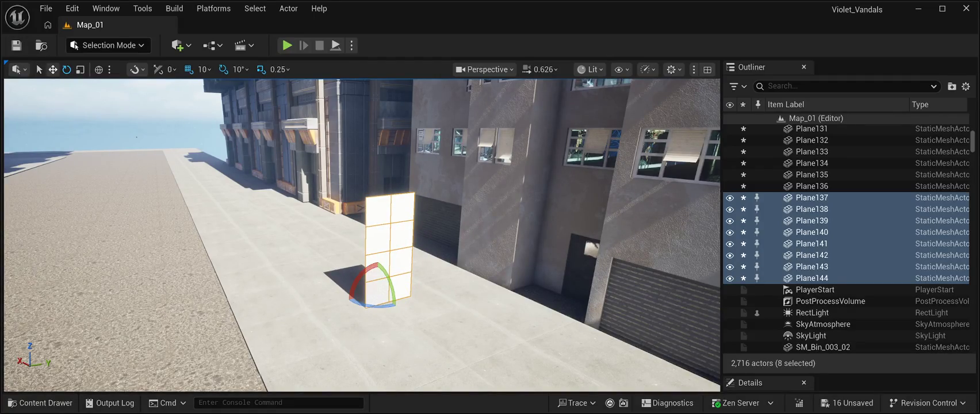
key(w)
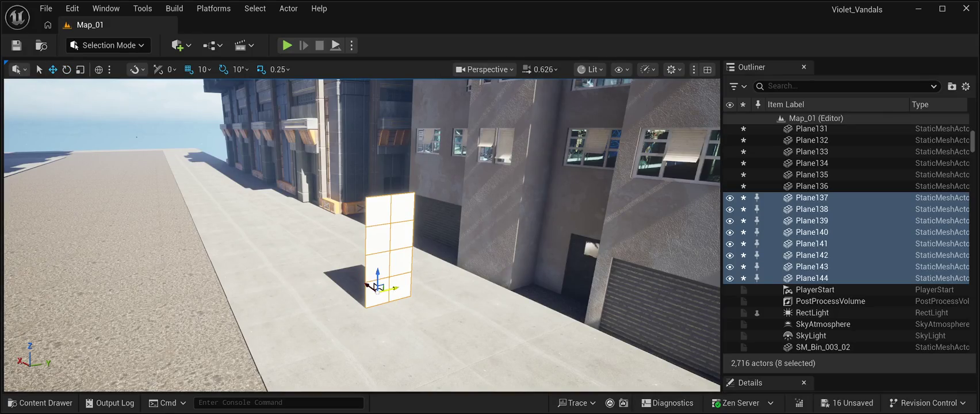
mouse_move(374, 286)
mouse_down()
mouse_move(407, 309)
mouse_move(480, 287)
mouse_up()
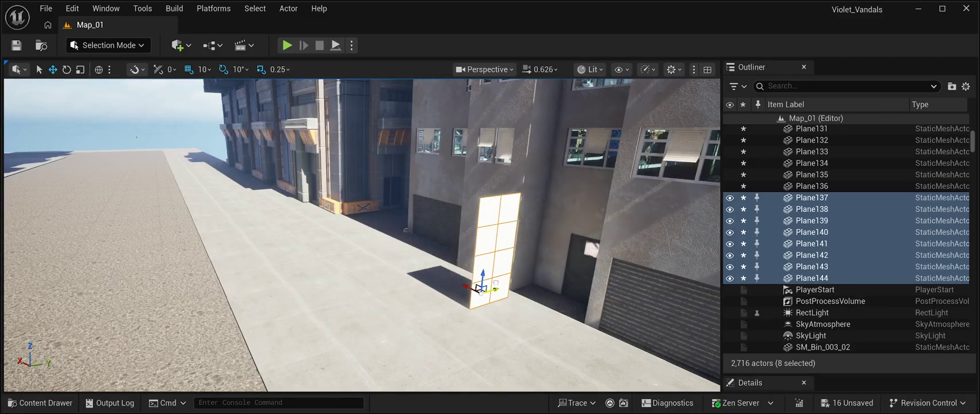
click(811, 186)
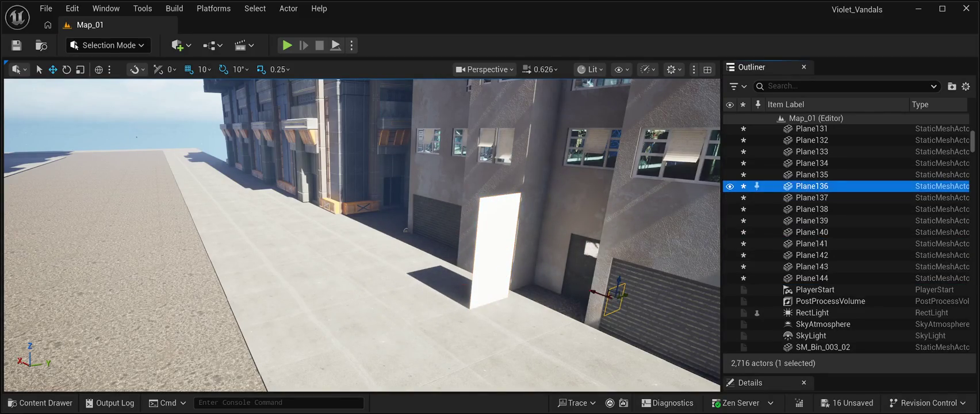
Step: Select Plane134, Plane140, Plane130 and Plane128 in the Outliner to locate their pieces
click(811, 162)
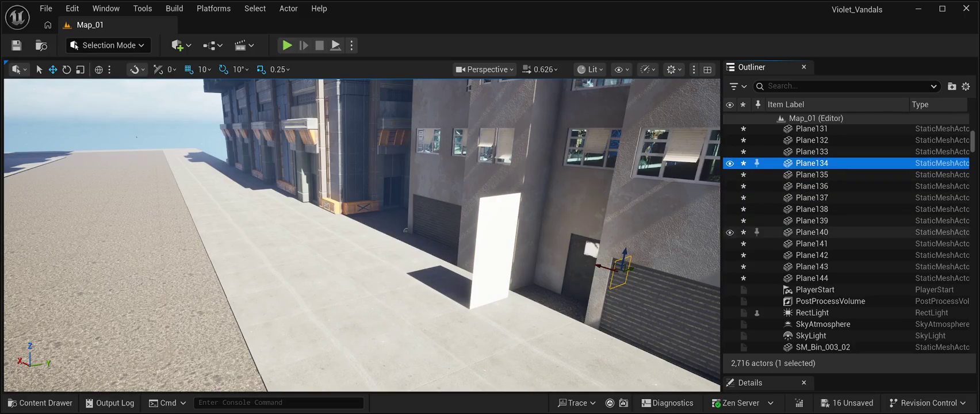
click(811, 232)
scroll(811, 173, up, 3)
click(811, 172)
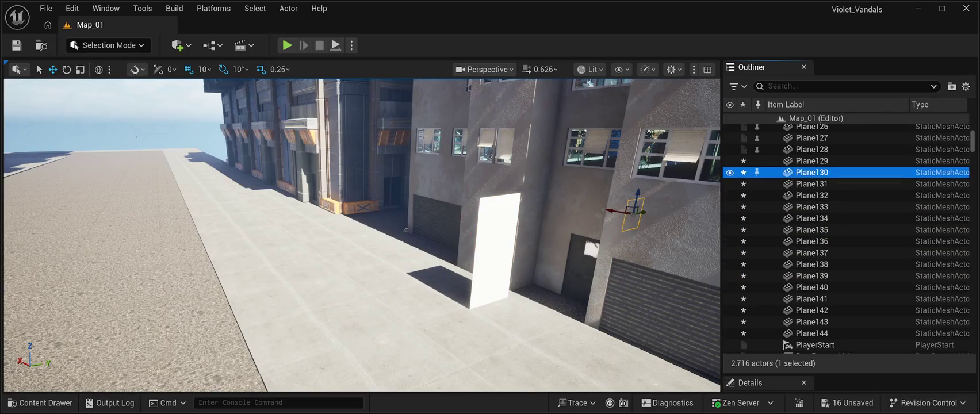
click(811, 149)
scroll(812, 161, up, 1)
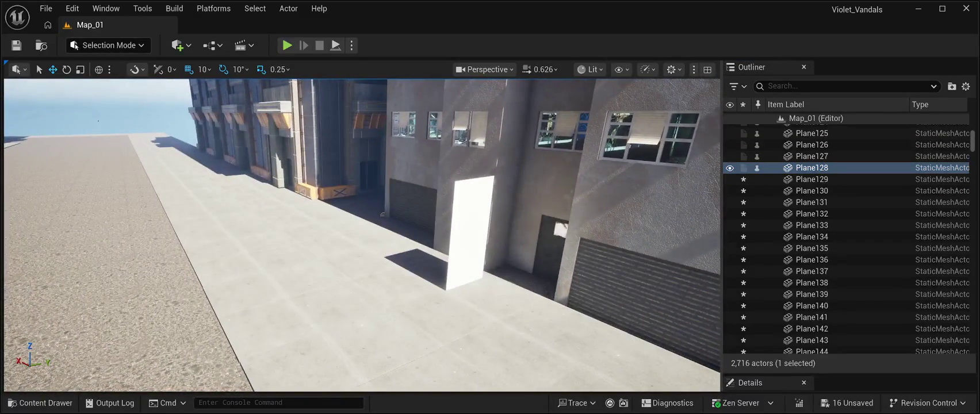
Step: Select all eight panel pieces, Plane137 through Plane144, in the viewport
click(468, 247)
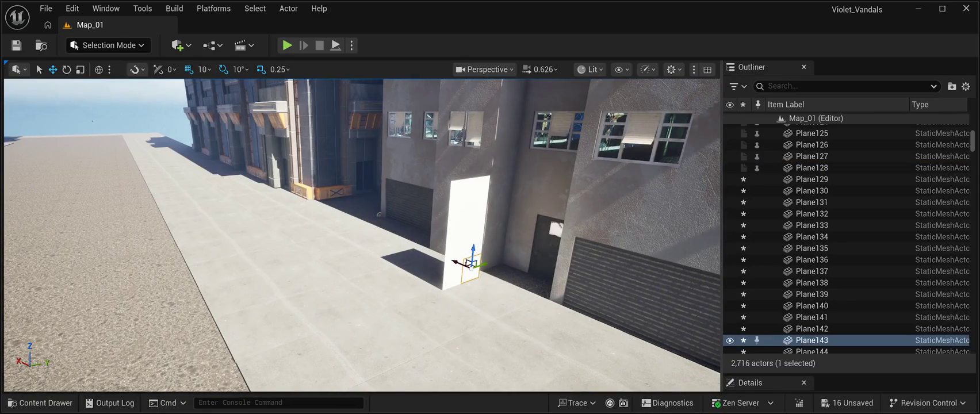
ctrl+click(454, 268)
ctrl+click(453, 245)
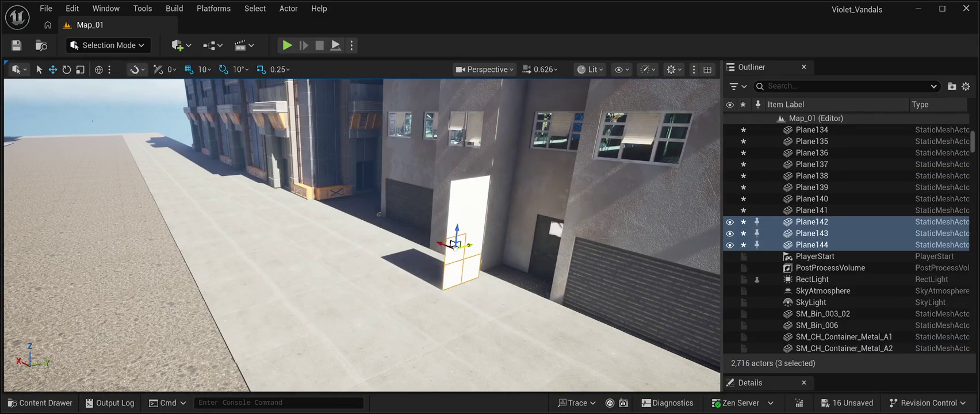
ctrl+click(460, 229)
ctrl+click(474, 214)
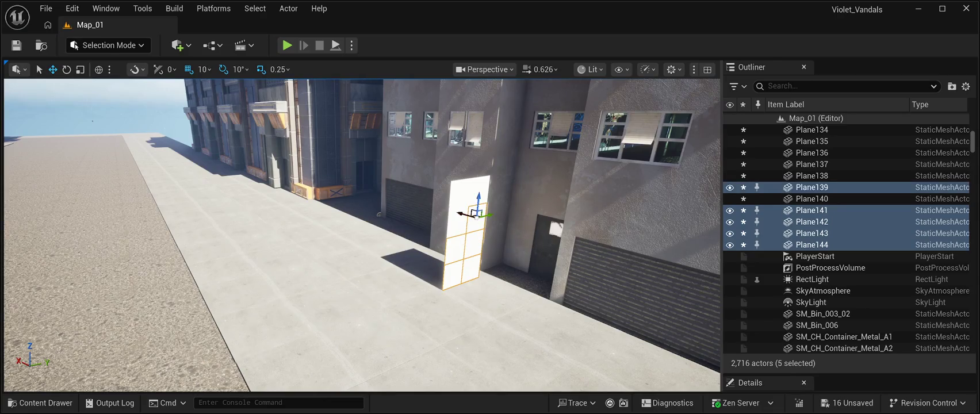
ctrl+click(455, 217)
ctrl+click(459, 190)
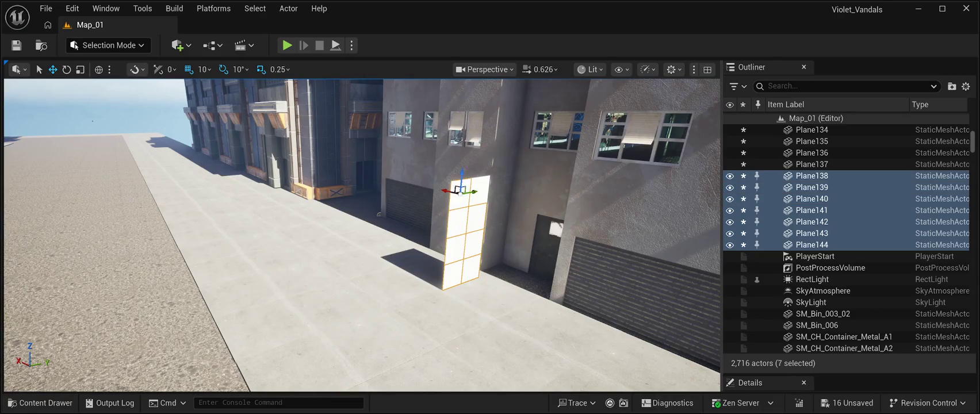
ctrl+click(463, 180)
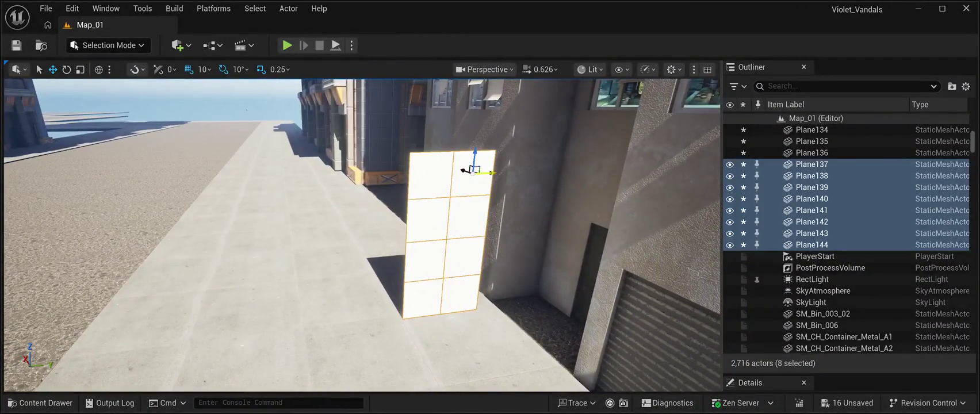
Step: Slide the panel stack along the green Y axis flush against the wall, then deselect it
mouse_move(488, 173)
mouse_down()
mouse_move(530, 171)
mouse_move(483, 163)
mouse_move(539, 164)
mouse_up()
key(ctrl+z)
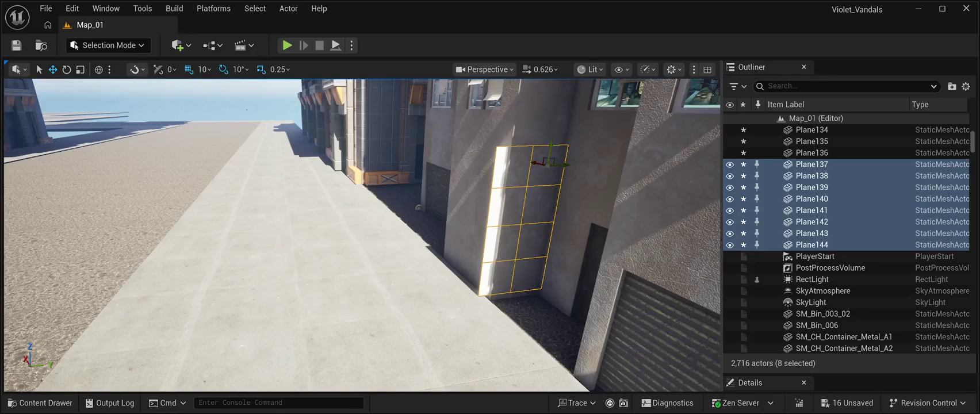
drag(564, 164, 578, 163)
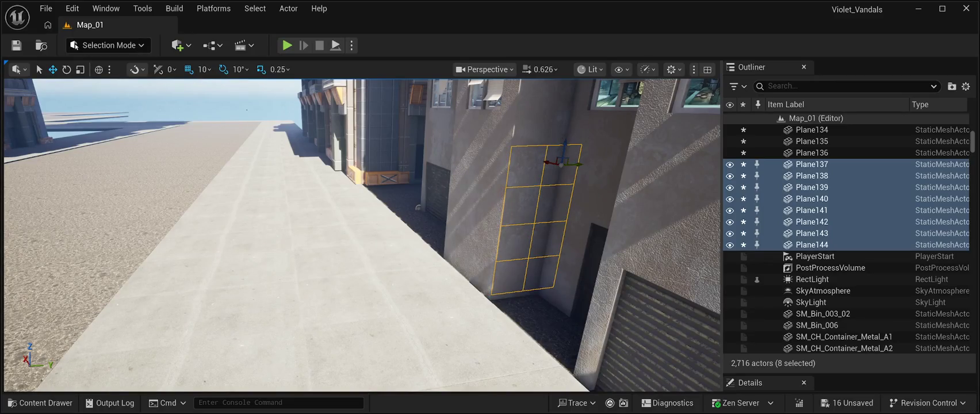
click(579, 163)
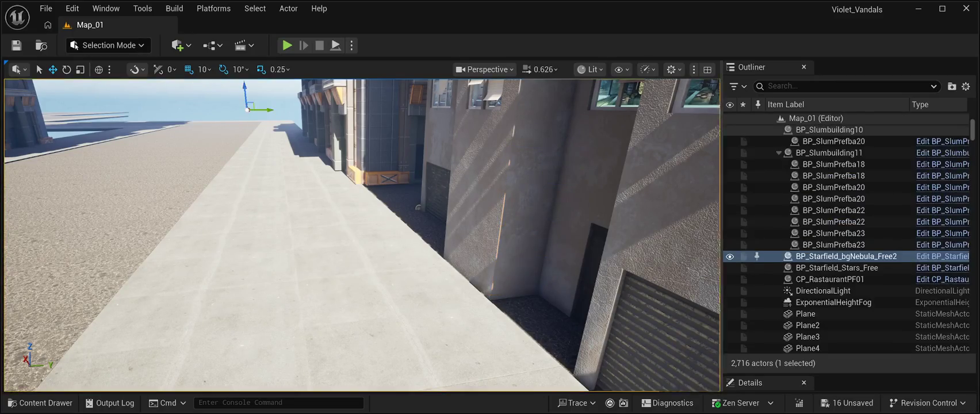
Step: Select Plane144 in the Outliner and fly the view along the wall toward the alley
mouse_move(579, 163)
mouse_down()
mouse_move(638, 178)
mouse_move(592, 225)
mouse_move(546, 236)
mouse_move(575, 222)
mouse_up()
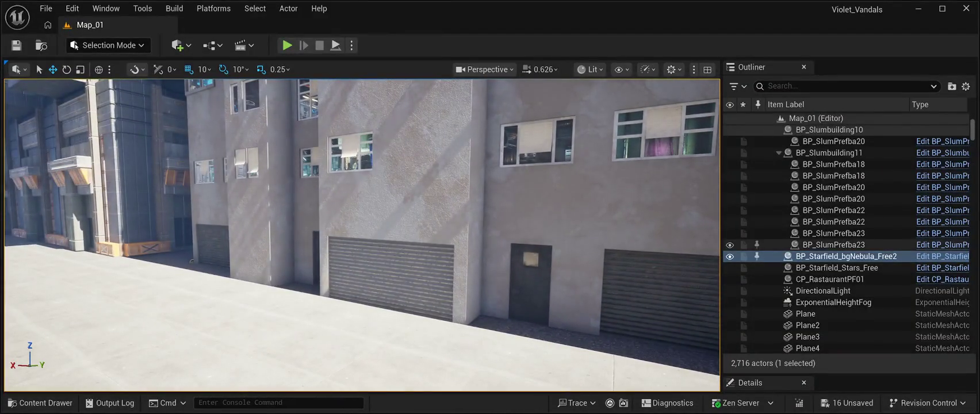
click(807, 325)
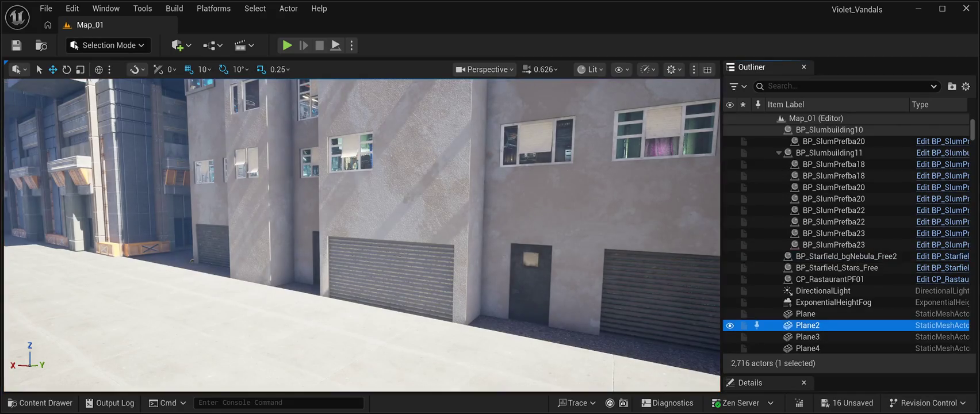
scroll(807, 331, down, 3)
scroll(807, 331, down, 20)
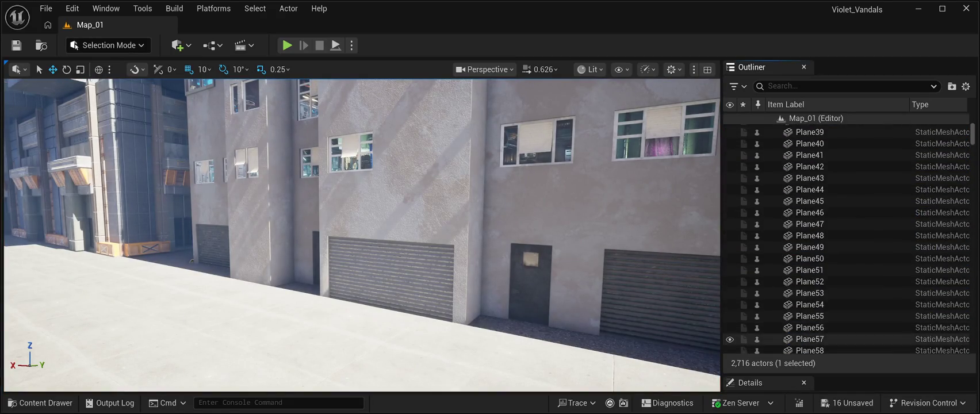
scroll(807, 325, down, 20)
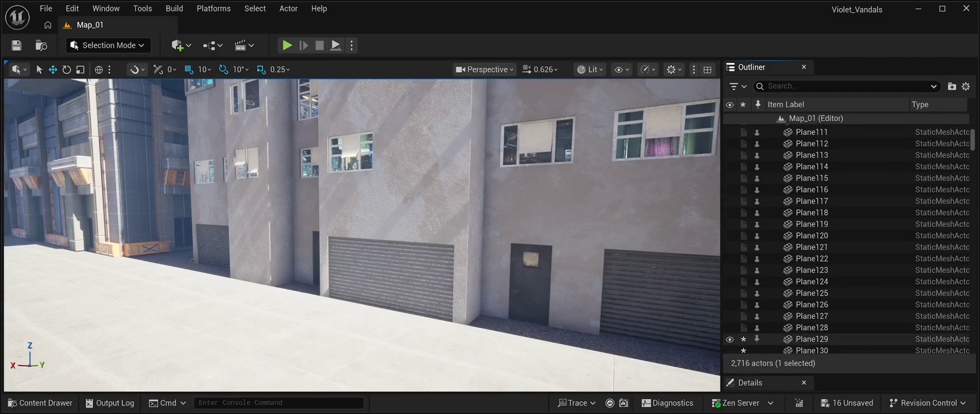
scroll(807, 317, down, 3)
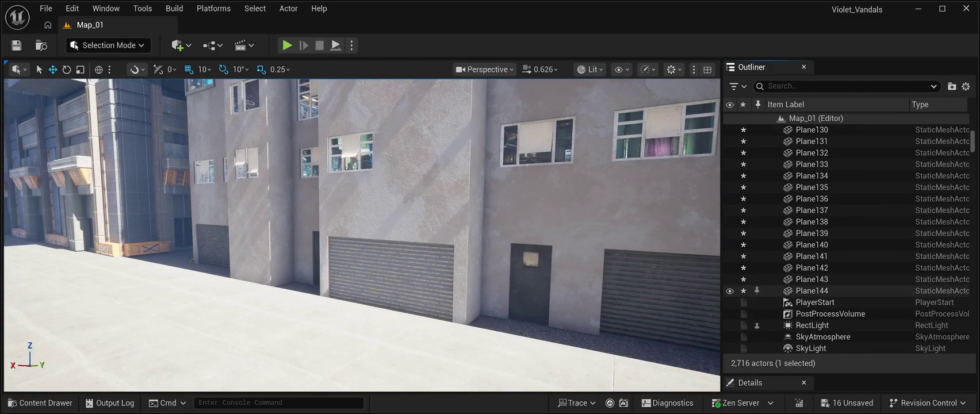
click(811, 290)
mouse_move(345, 259)
mouse_down()
mouse_move(127, 381)
mouse_move(52, 381)
mouse_move(69, 381)
mouse_up()
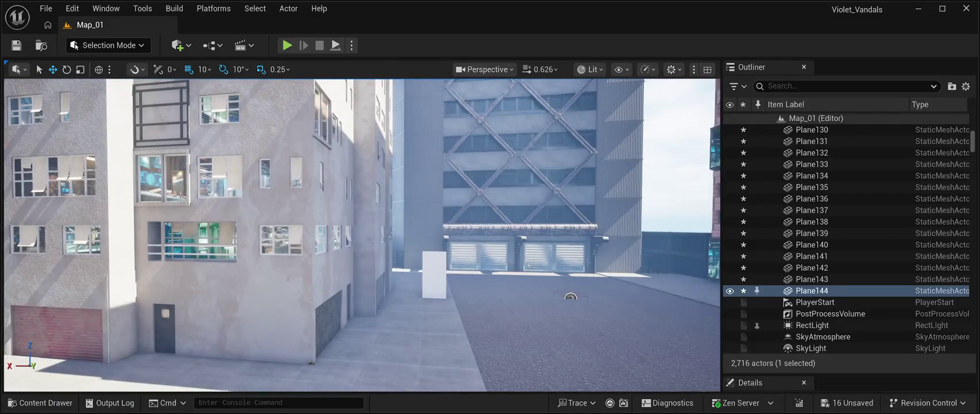
Step: Select the lone white panel stack, Plane57 through Plane64
click(434, 274)
ctrl+click(809, 198)
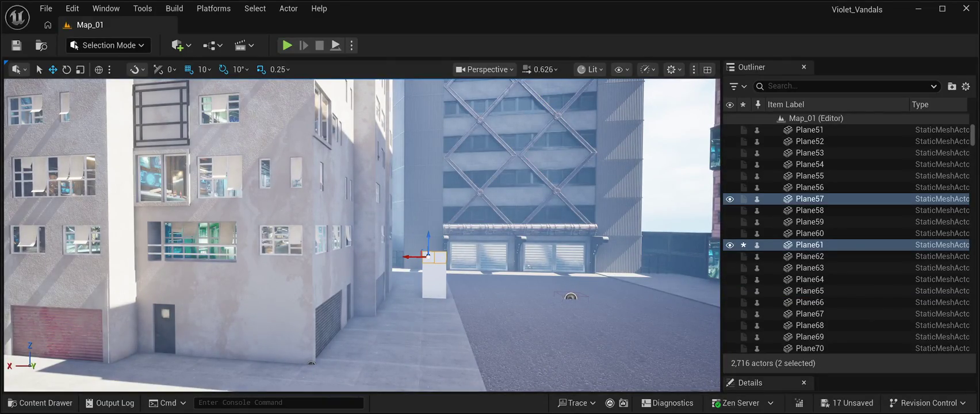
ctrl+click(808, 256)
ctrl+click(809, 210)
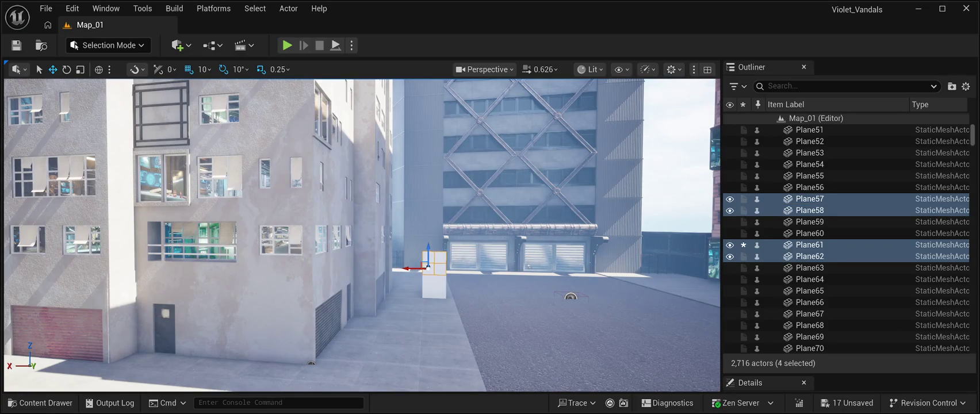
ctrl+click(809, 268)
ctrl+click(809, 221)
ctrl+click(809, 279)
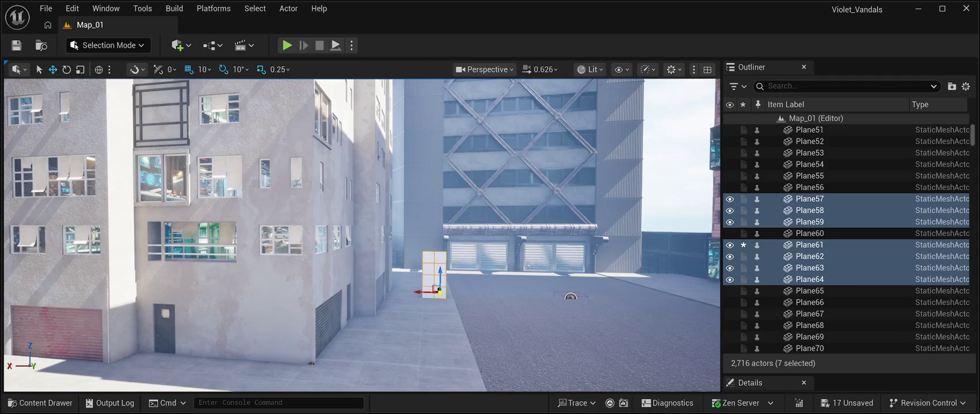
ctrl+click(808, 233)
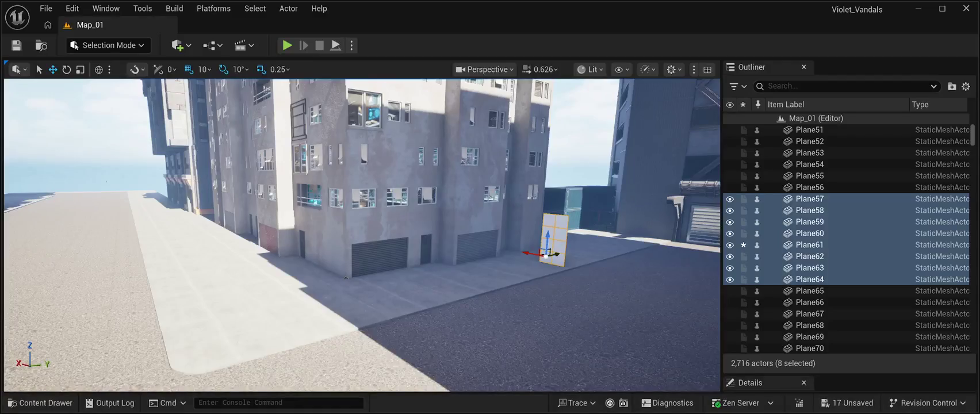
Step: Move the panel stack across the street to the building's left side
drag(549, 253, 226, 325)
key(f)
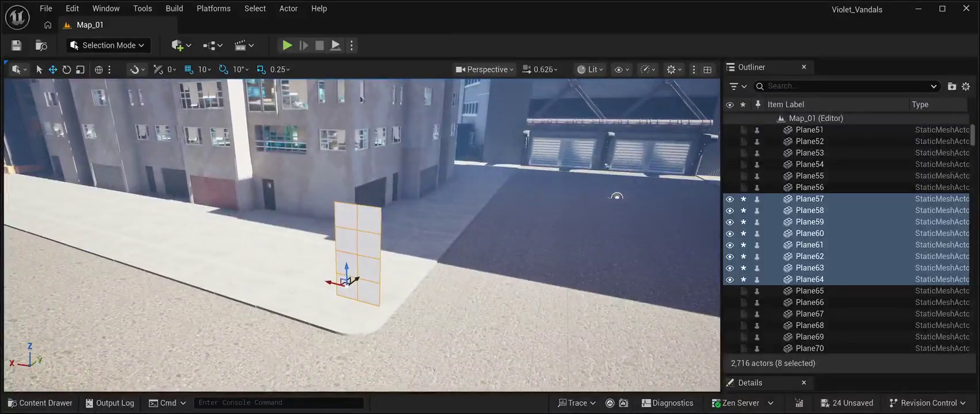
drag(346, 281, 32, 204)
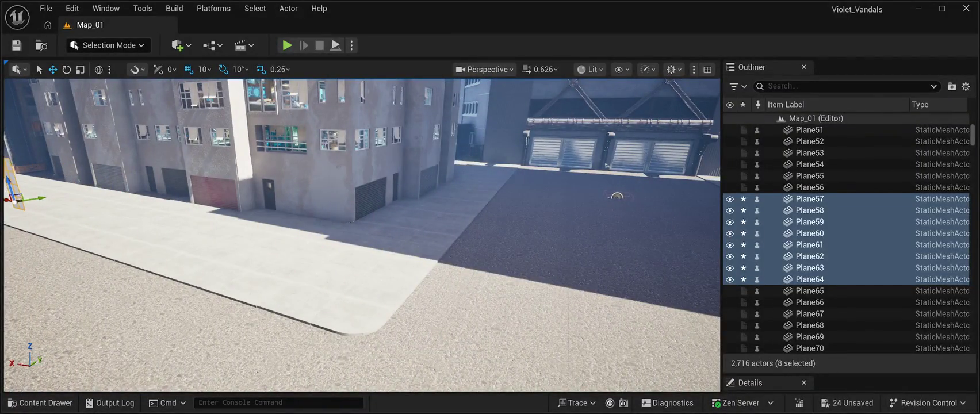
key(f)
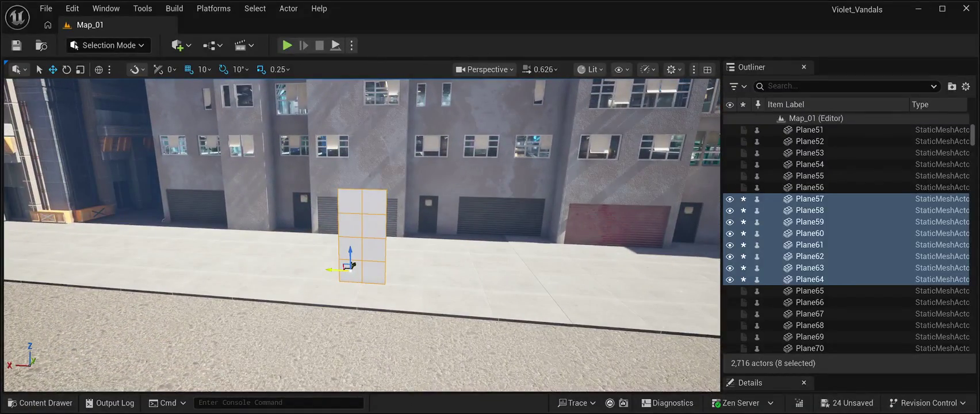
drag(334, 269, 56, 264)
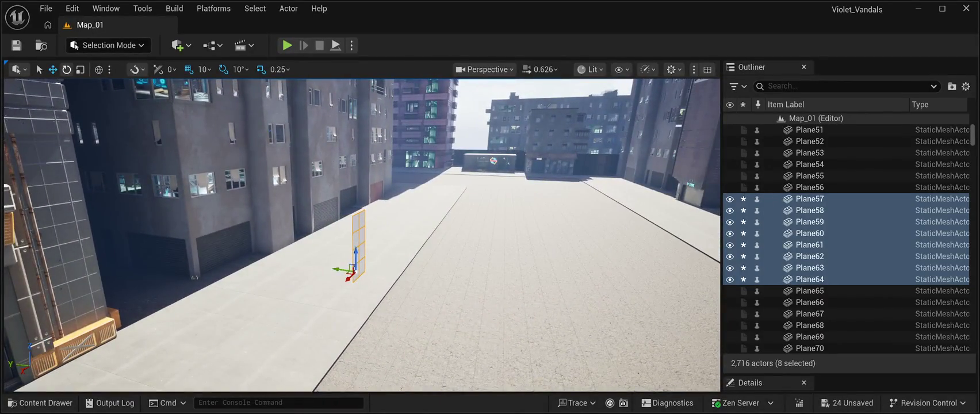
Step: Turn the stack 80 degrees, snug it against the wall beside the shutter, and save
key(e)
drag(371, 280, 325, 281)
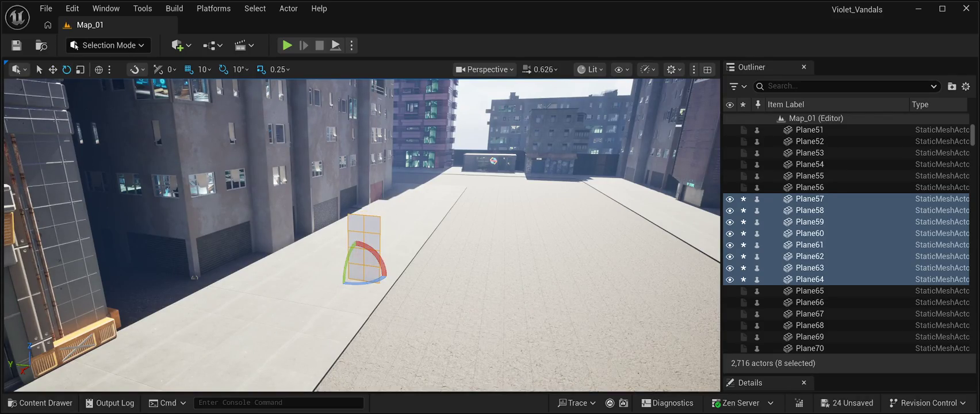
key(w)
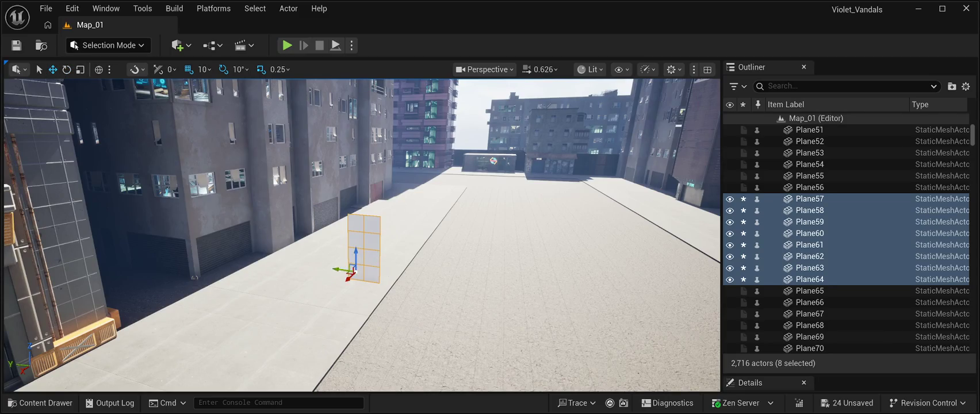
mouse_move(338, 270)
mouse_down()
mouse_move(225, 255)
mouse_move(257, 253)
mouse_up()
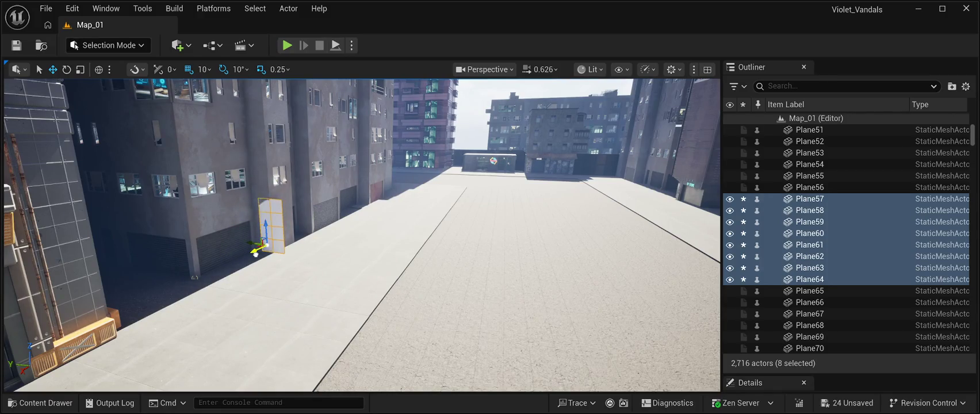
key(Up)
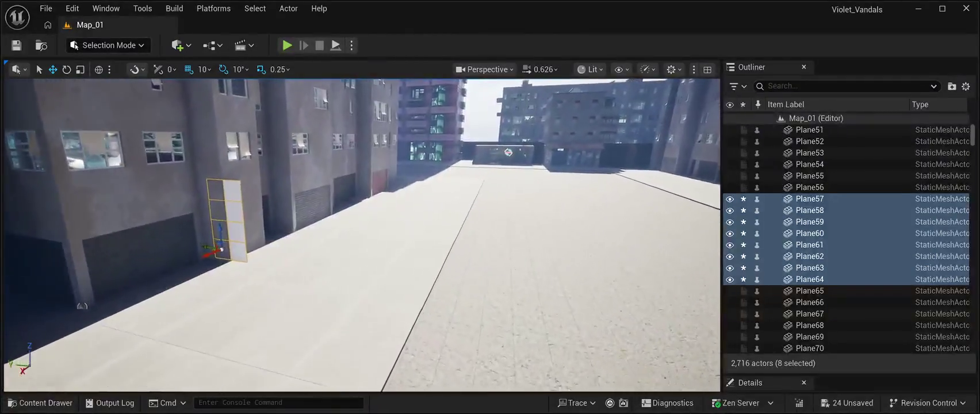
key(Left)
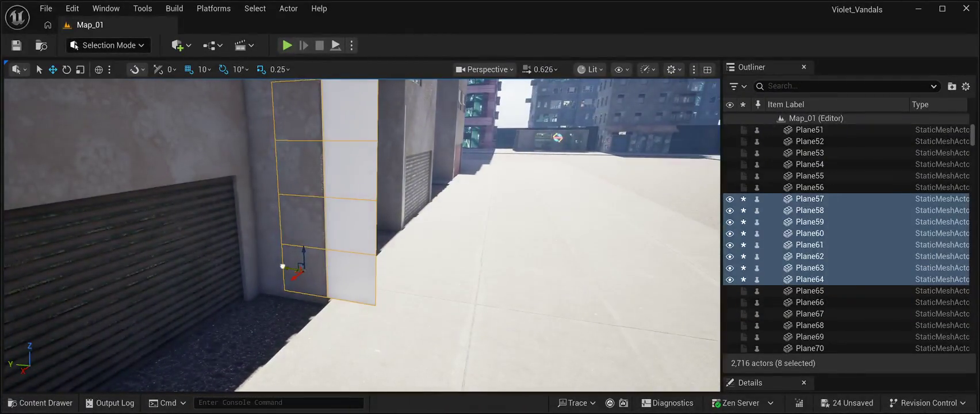
mouse_move(263, 260)
mouse_down()
mouse_move(240, 253)
mouse_move(207, 317)
mouse_up()
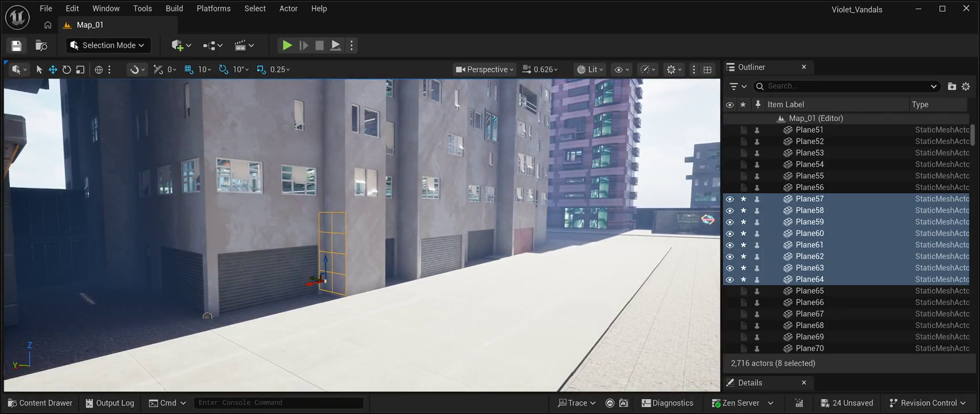
key(ctrl+s)
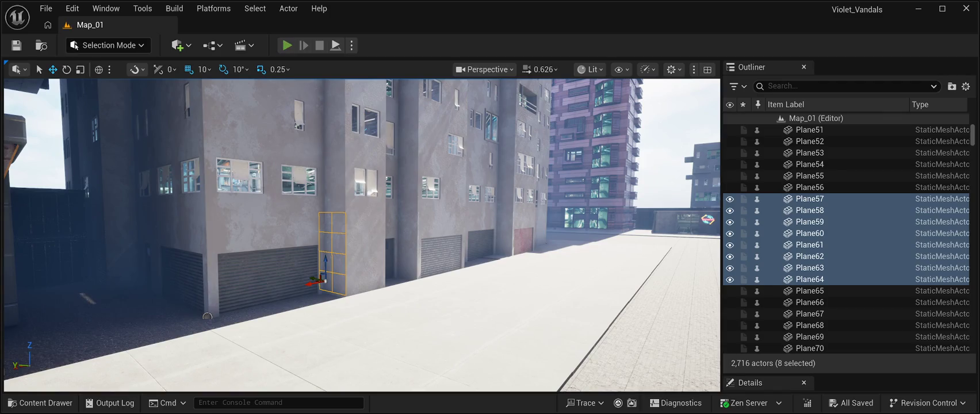
key(alt+p)
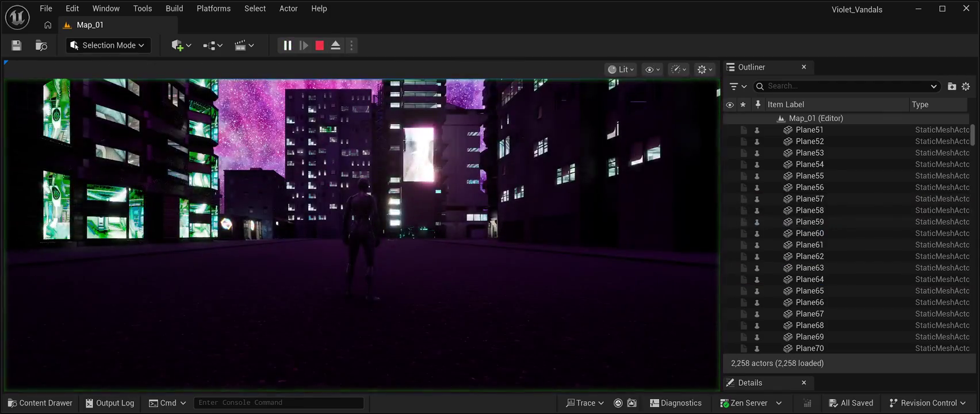
Step: Run the character sideways and down the street, then stop the play test
key(d)
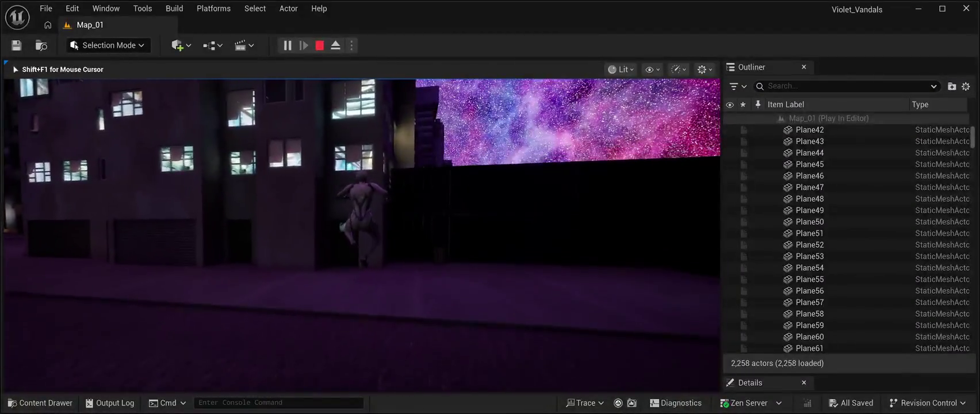
key(w)
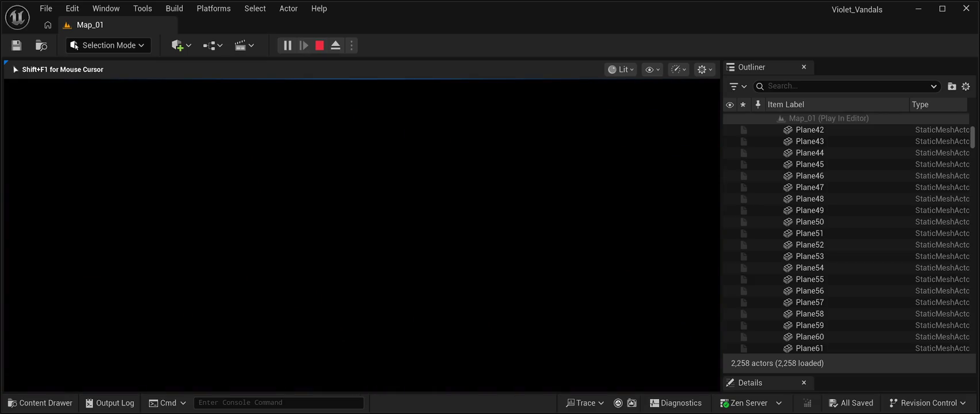
key(Escape)
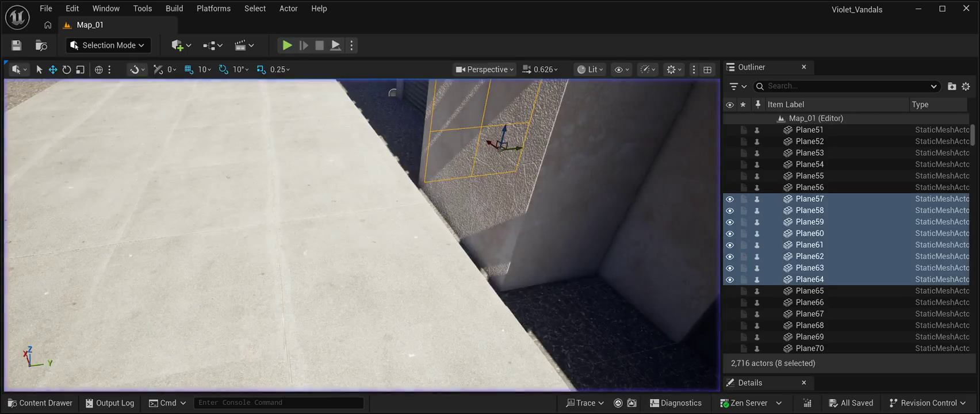
key(s)
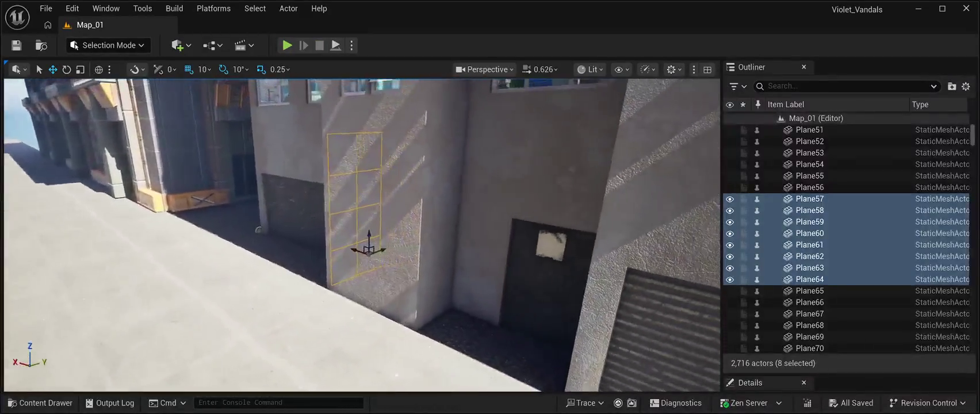
key(d)
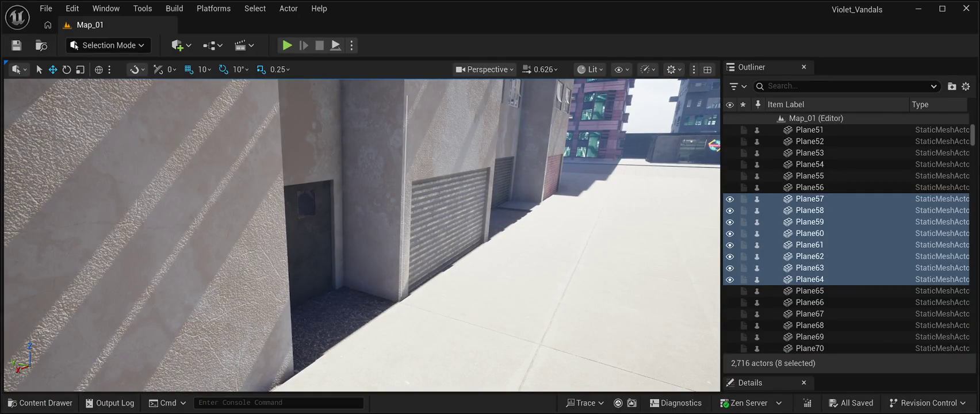
key(f)
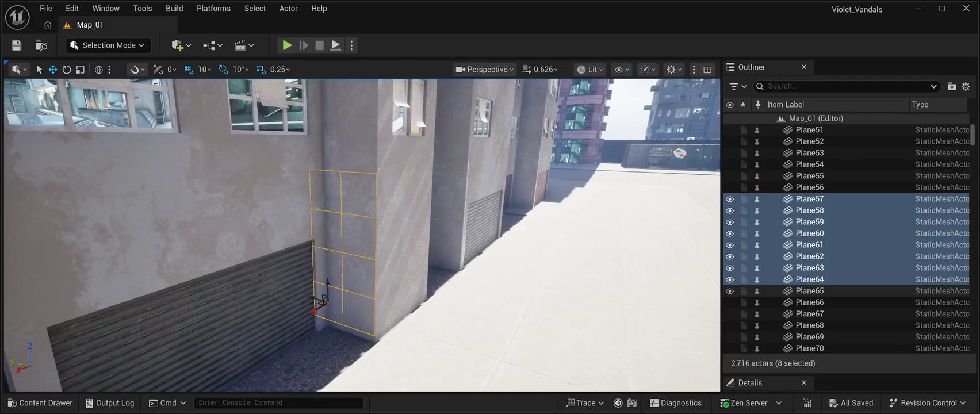
click(809, 290)
key(f)
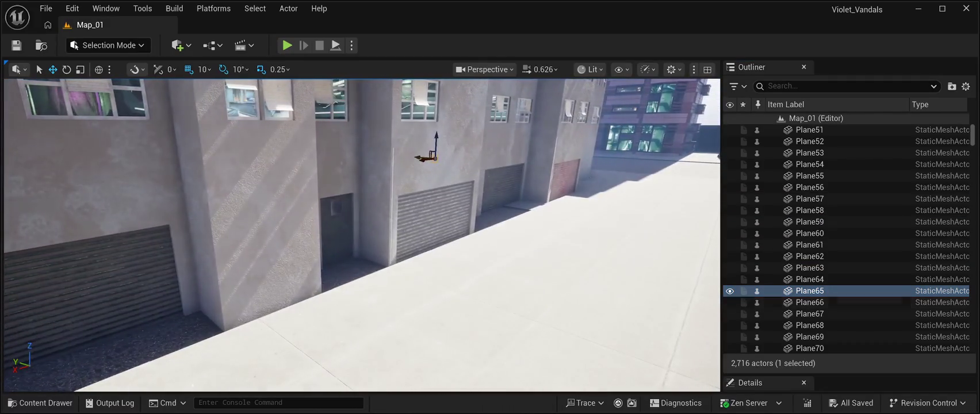
click(809, 279)
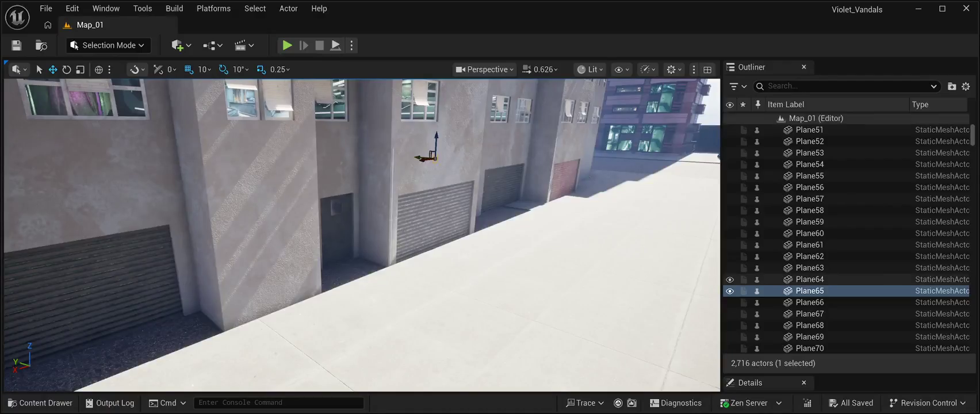
key(Up)
key(Up)
key(Up)
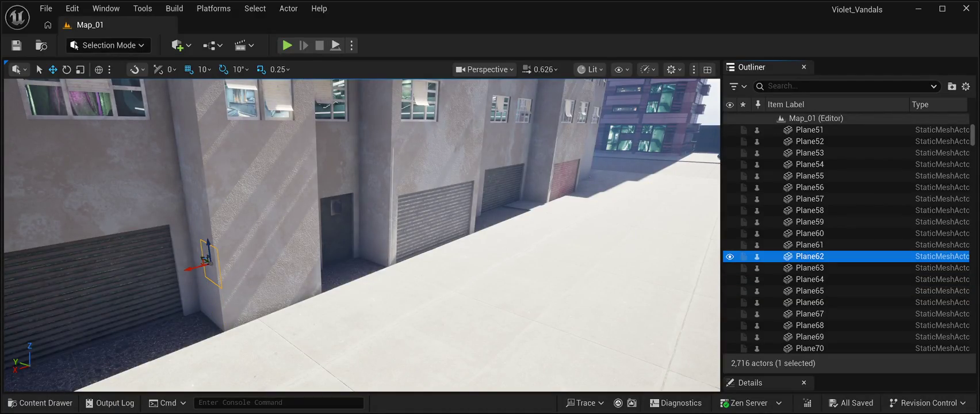
key(Up)
key(Up)
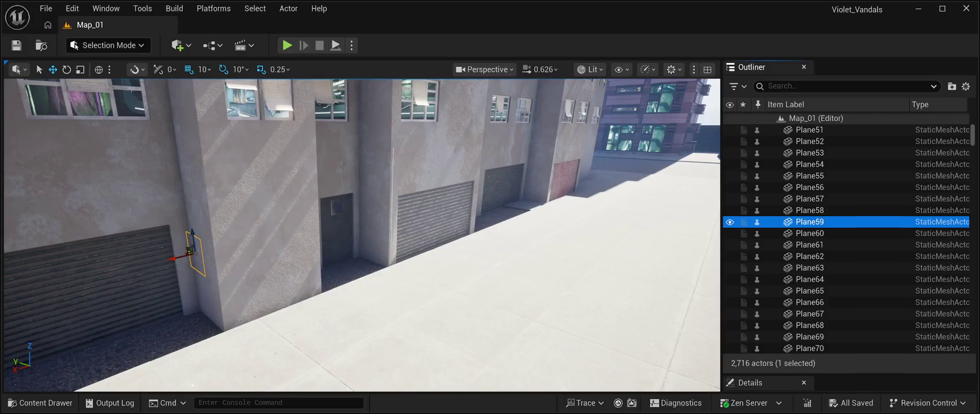
key(Up)
key(Up)
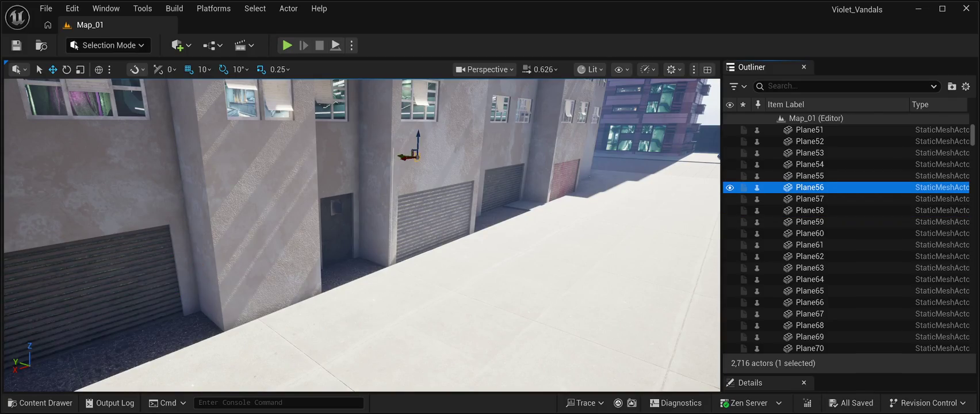
click(809, 198)
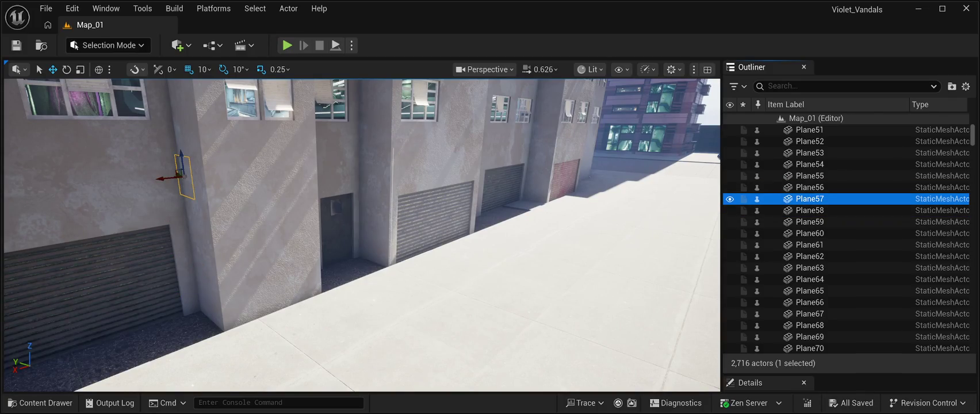
key(Up)
key(Up)
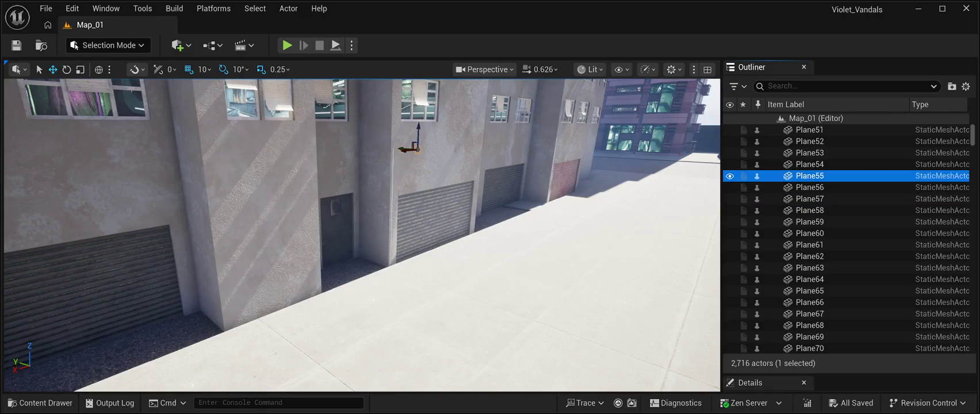
click(809, 164)
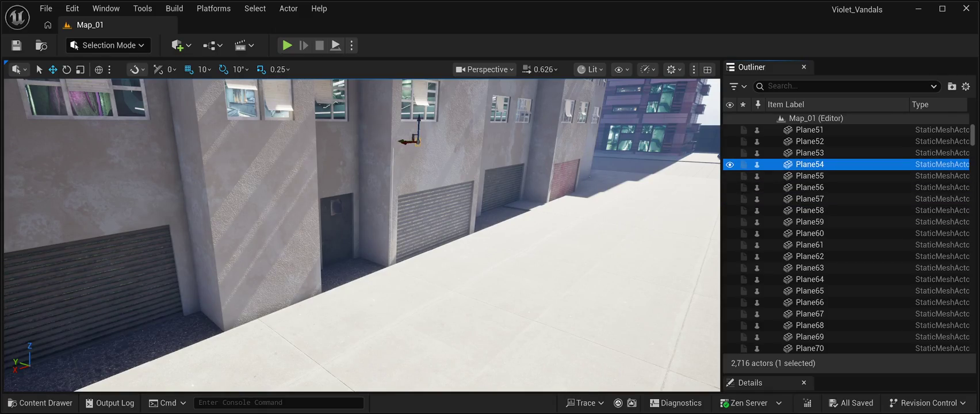
click(809, 347)
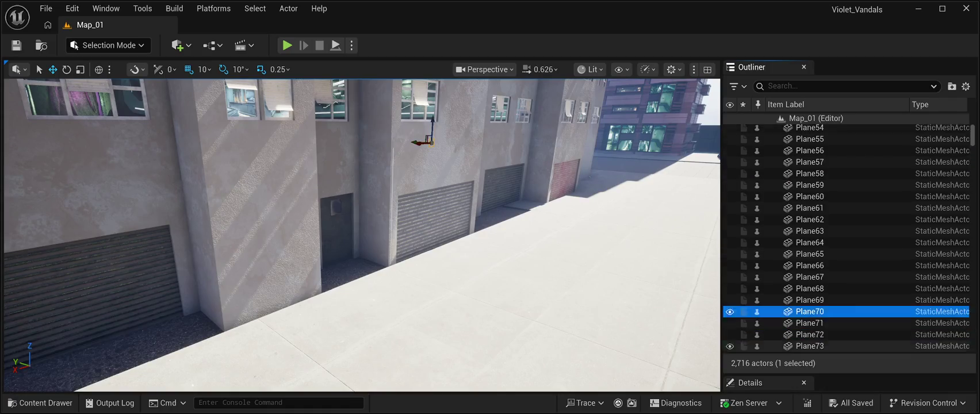
key(Down)
key(Down)
key(Down)
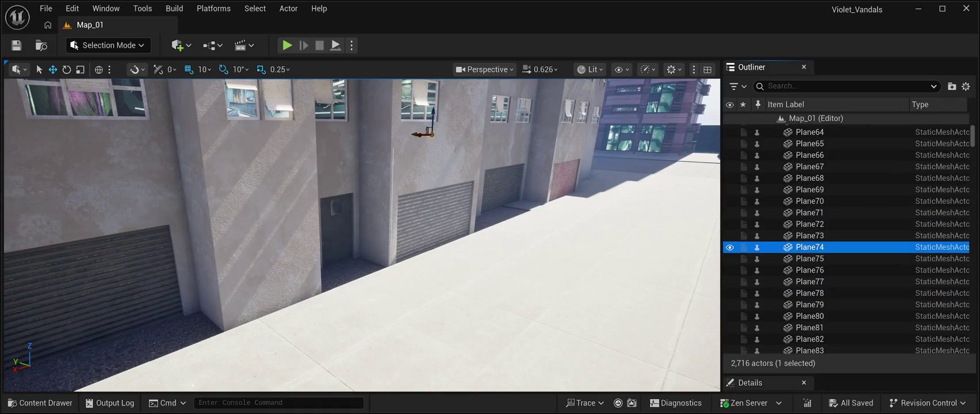
key(Down)
key(Down)
key(Down)
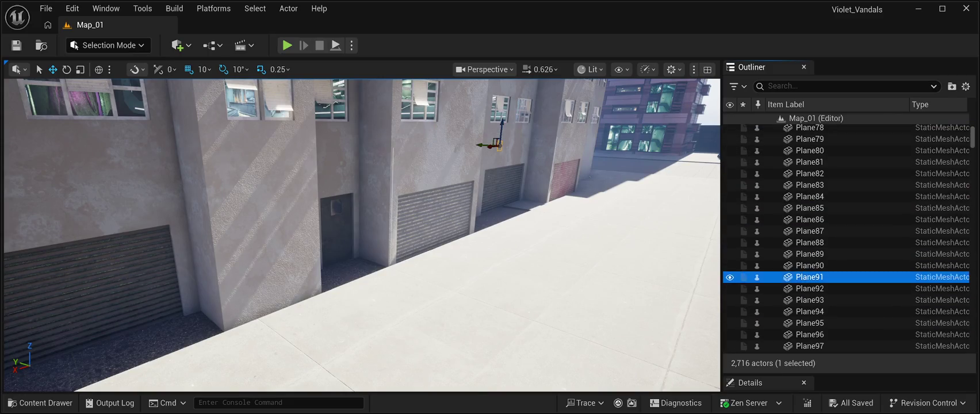
key(Down)
key(Down)
key(Down)
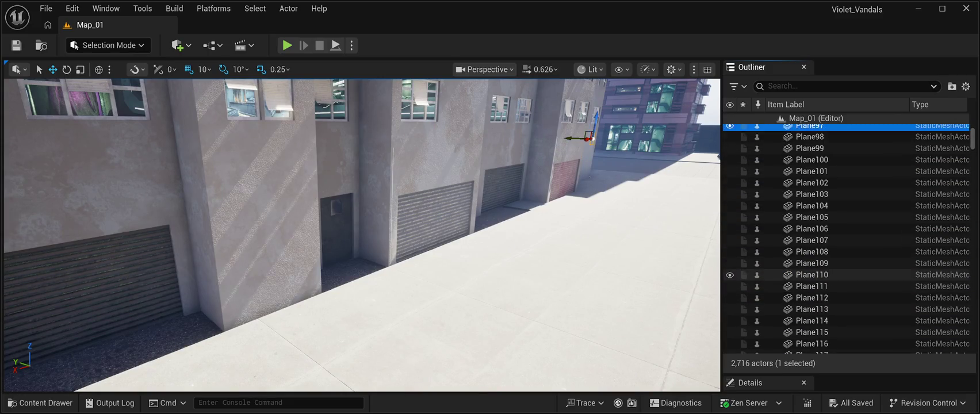
key(Down)
key(Down)
key(Down)
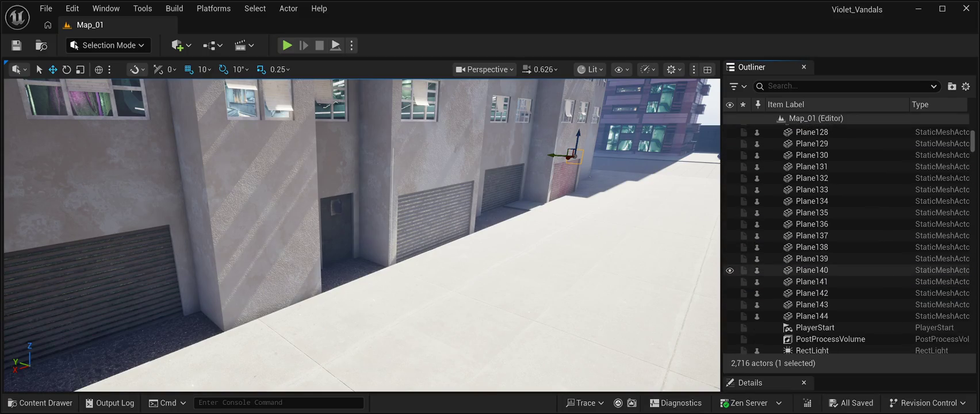
click(811, 270)
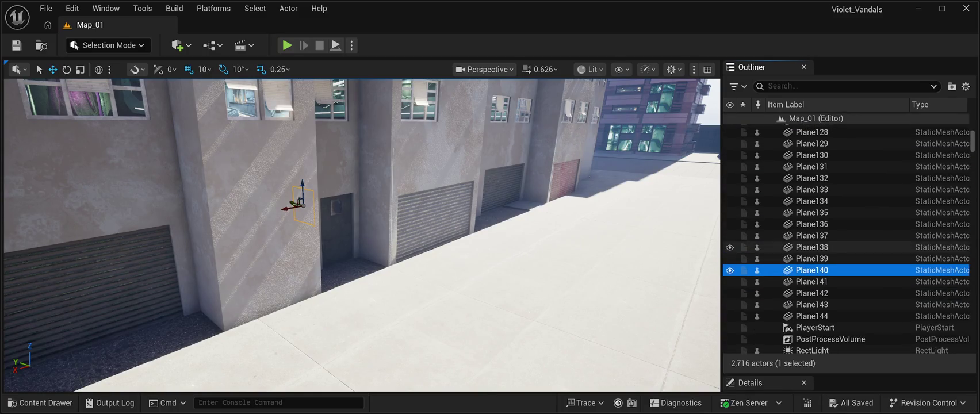
Step: Pick Plane137, Plane134, Plane135 and Plane136 in the Outliner to identify the pillar panels
click(811, 235)
click(811, 201)
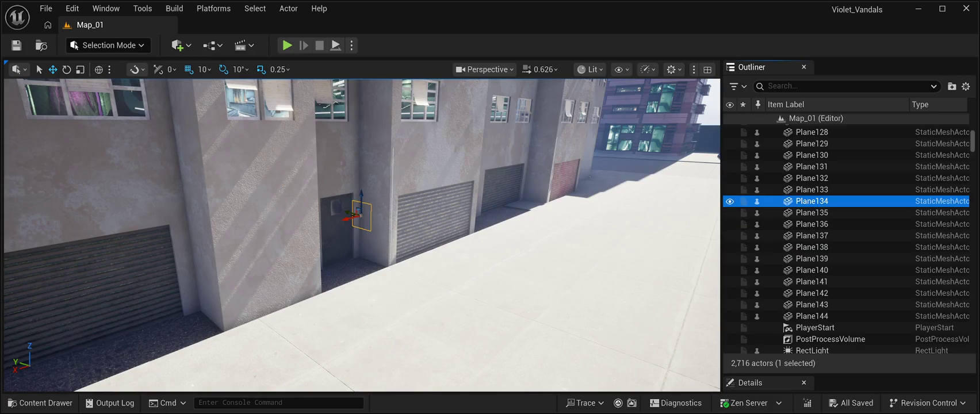
click(811, 212)
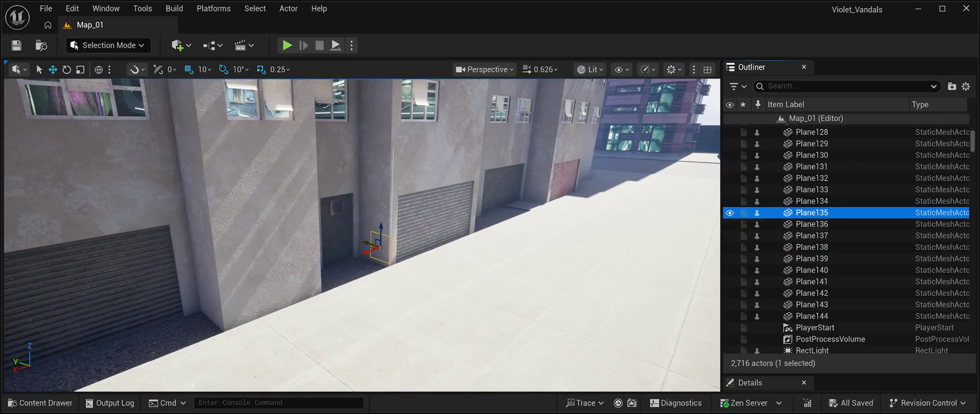
click(811, 223)
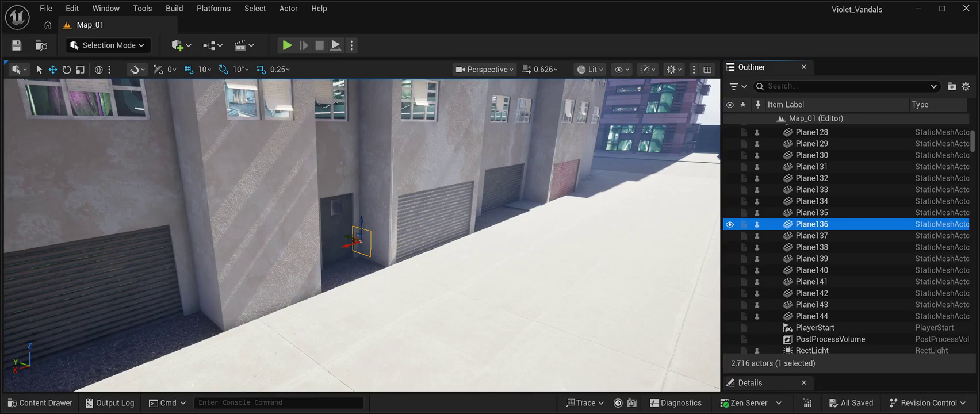
Step: Add Plane135 down through Plane129 to the selection and frame the eight-panel group
shift+click(811, 212)
shift+click(812, 200)
shift+click(812, 189)
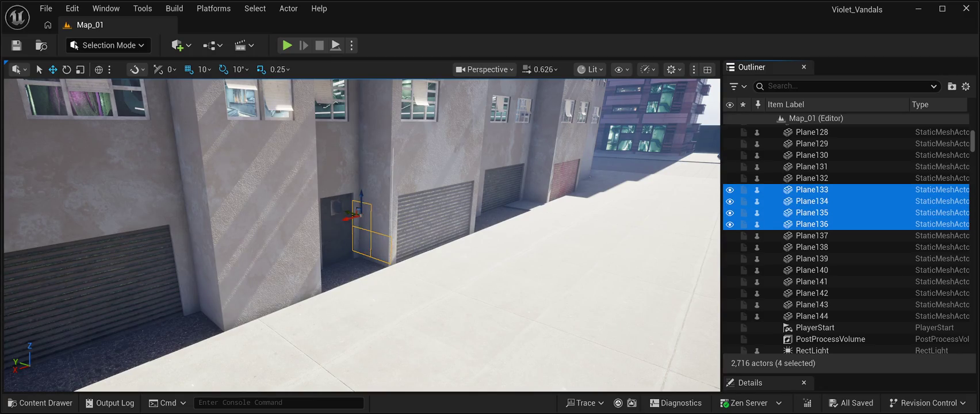
shift+click(812, 178)
shift+click(811, 166)
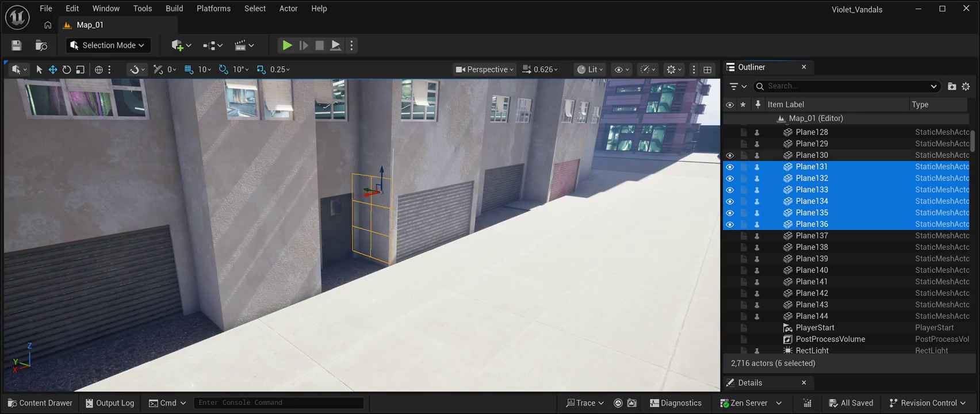
shift+click(811, 154)
shift+click(811, 143)
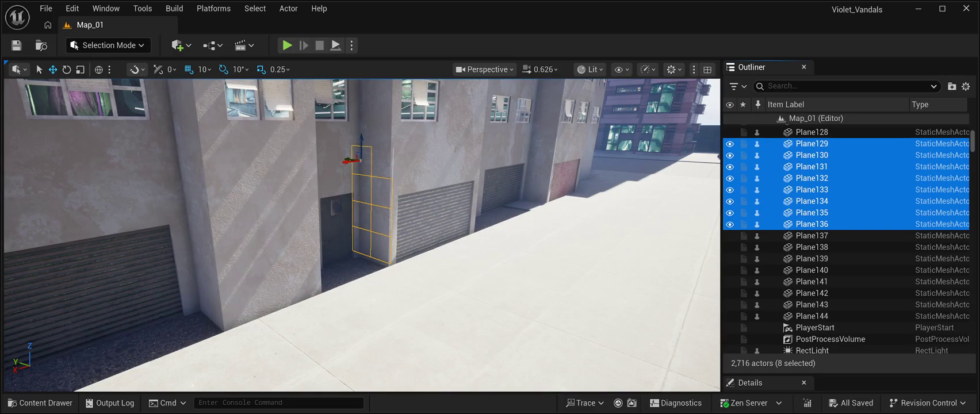
key(f)
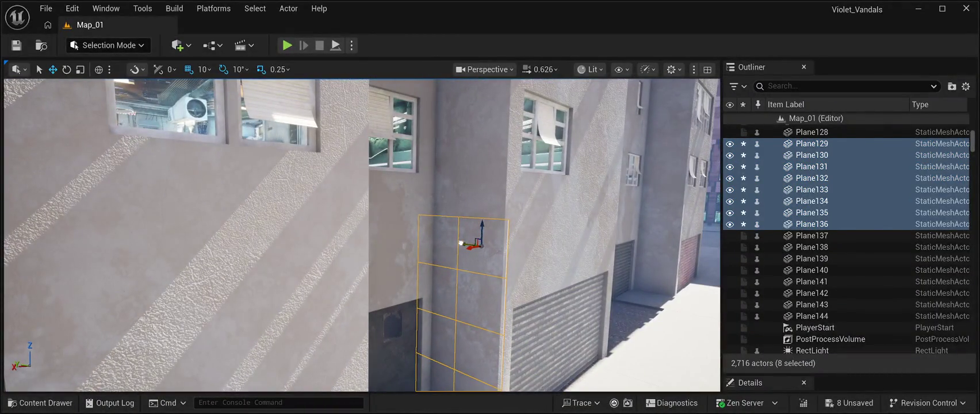
key(s)
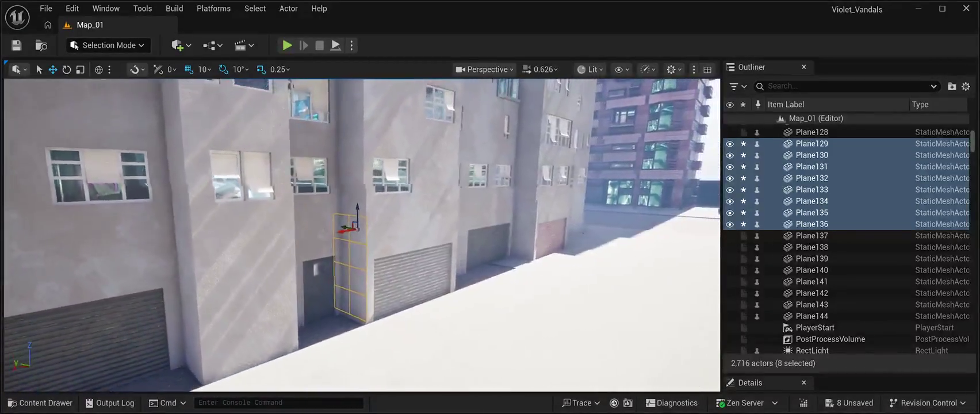
key(d)
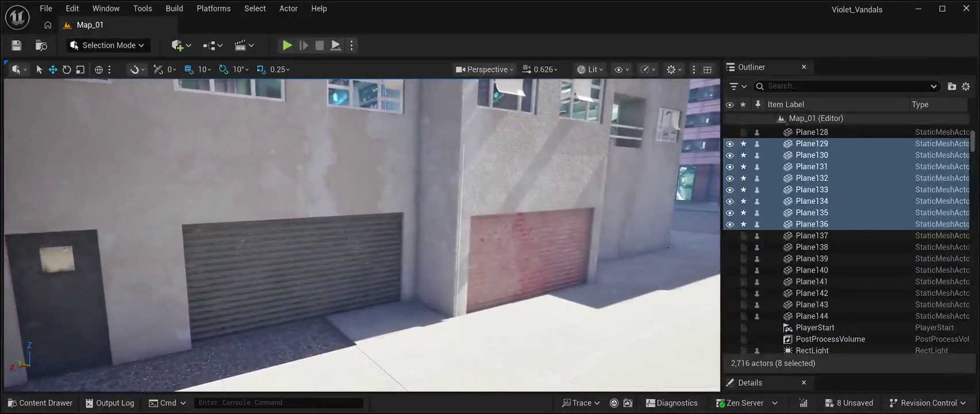
key(d)
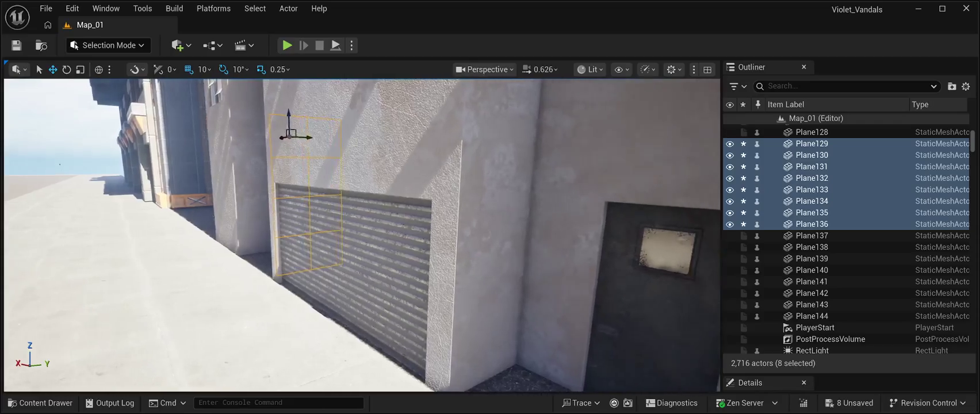
key(s)
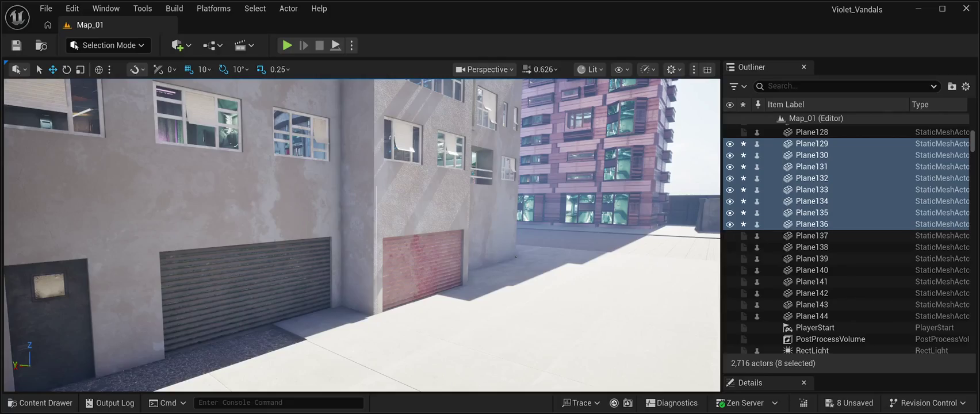
scroll(817, 192, up, 5)
click(811, 157)
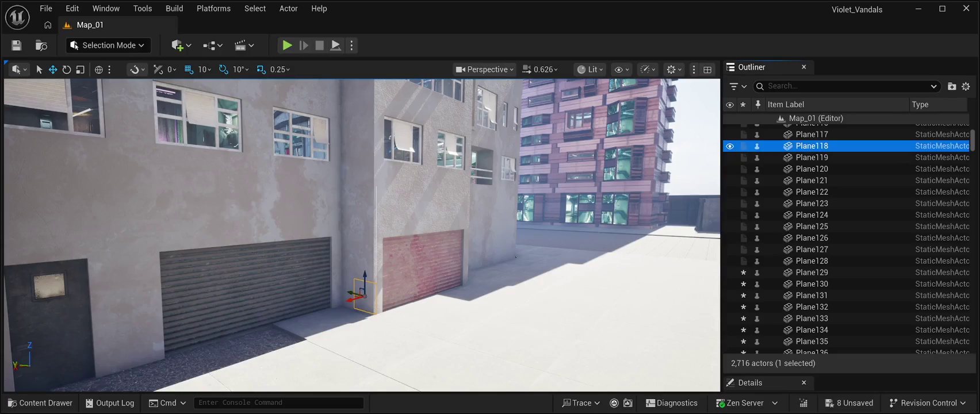
ctrl+click(811, 146)
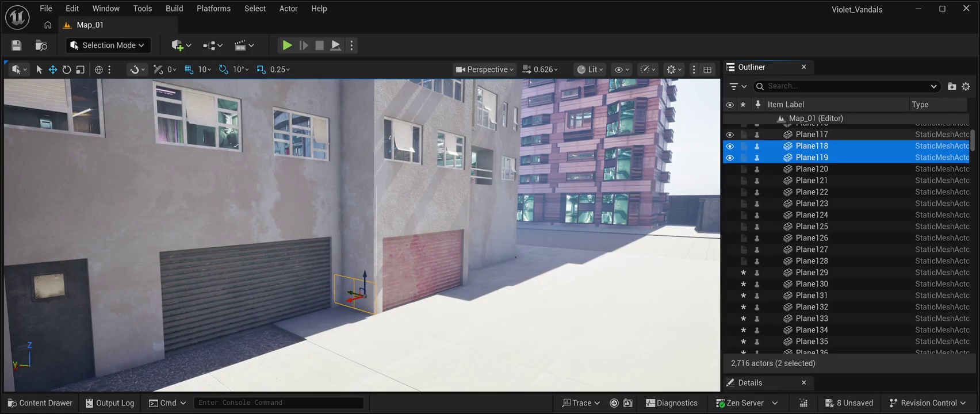
ctrl+click(811, 134)
scroll(846, 238, up, 2)
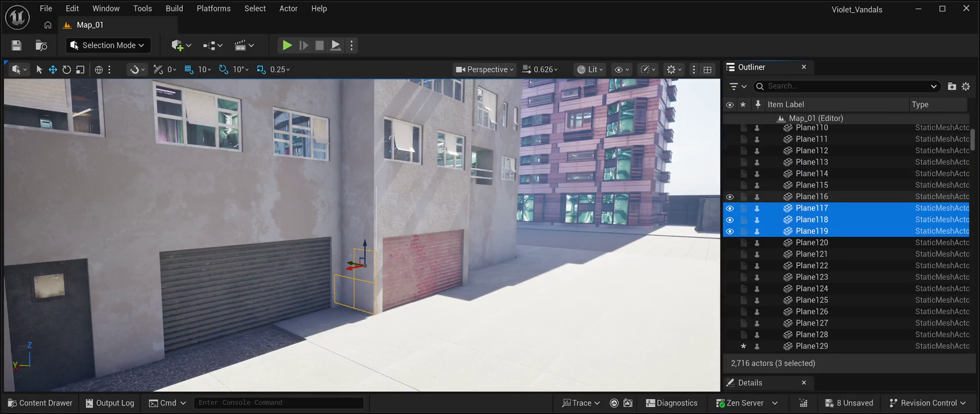
ctrl+click(811, 196)
ctrl+click(811, 185)
ctrl+click(811, 173)
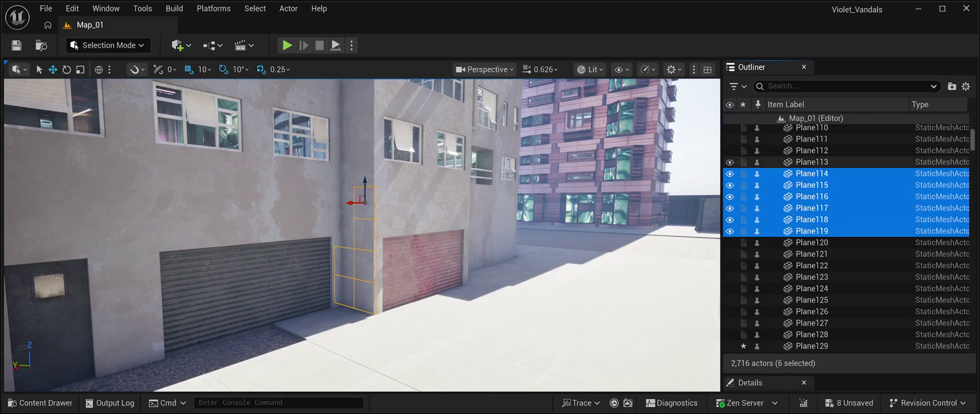
ctrl+click(811, 161)
ctrl+click(811, 150)
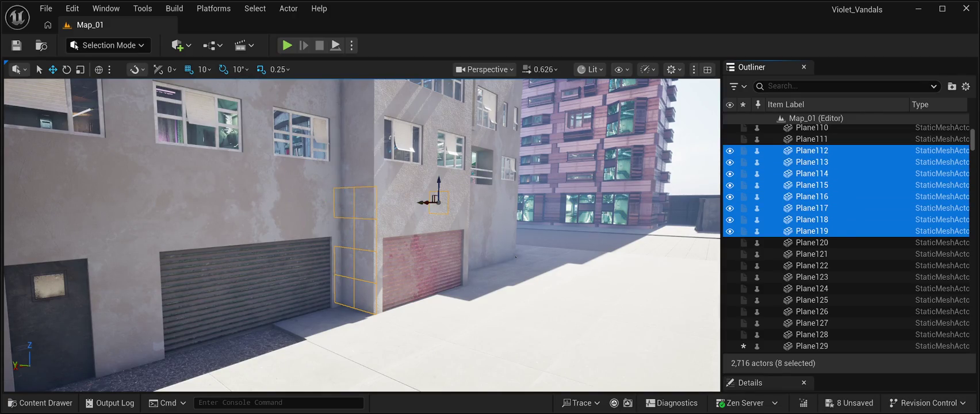
ctrl+click(811, 138)
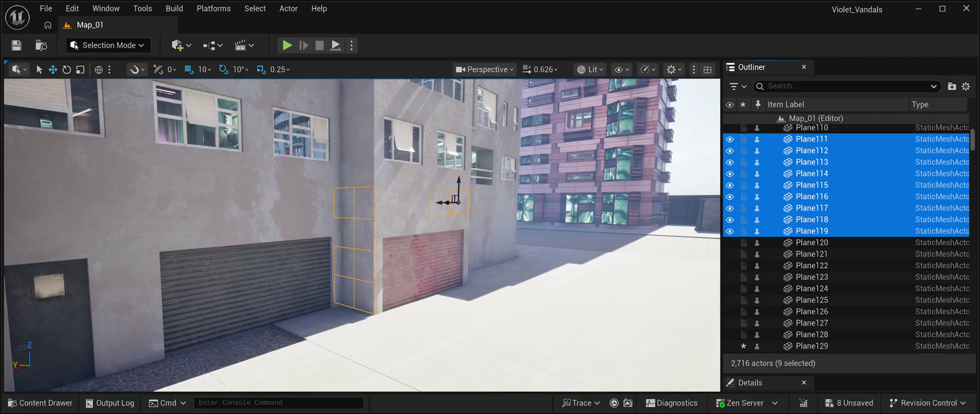
click(811, 150)
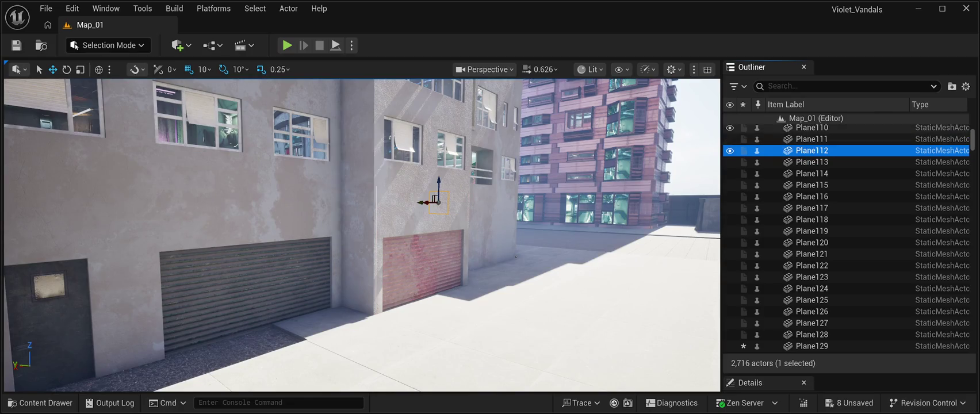
click(811, 127)
scroll(812, 184, up, 2)
click(811, 170)
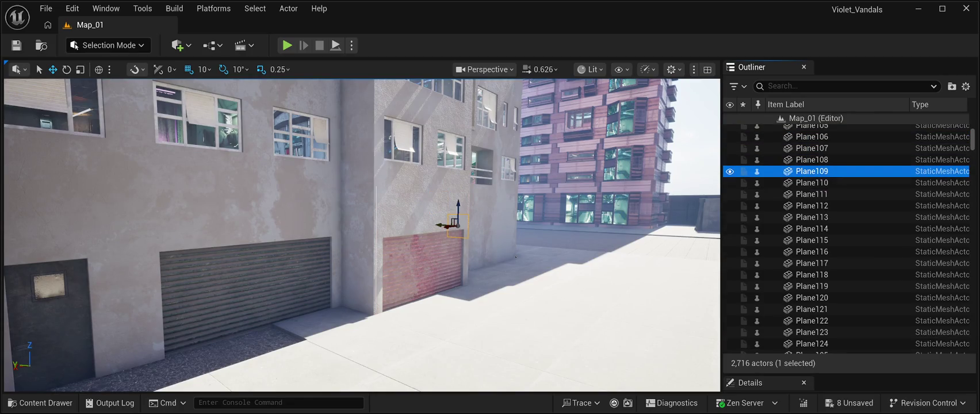
click(812, 160)
click(811, 148)
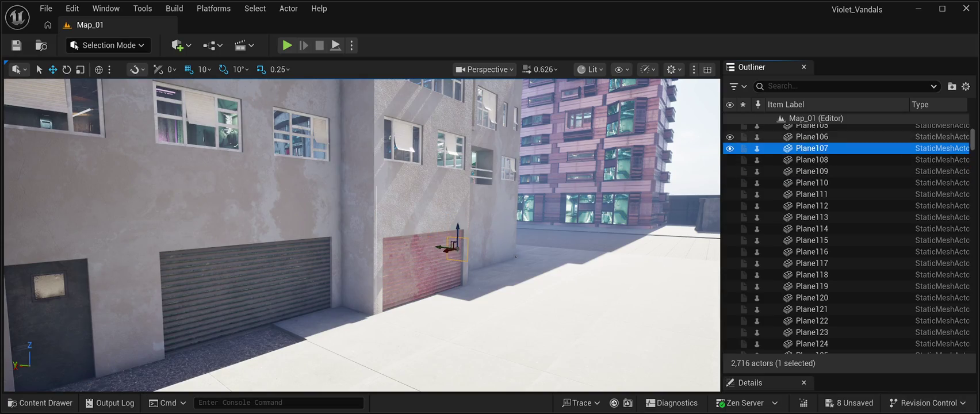
click(811, 136)
scroll(811, 230, up, 2)
click(811, 161)
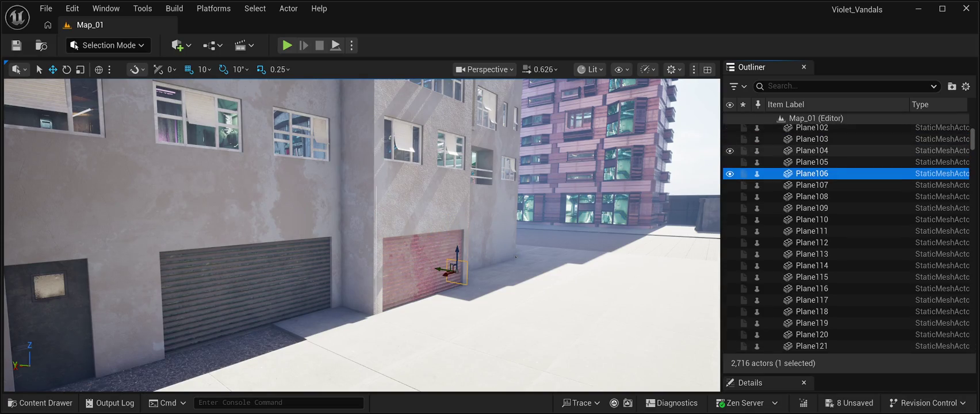
click(811, 150)
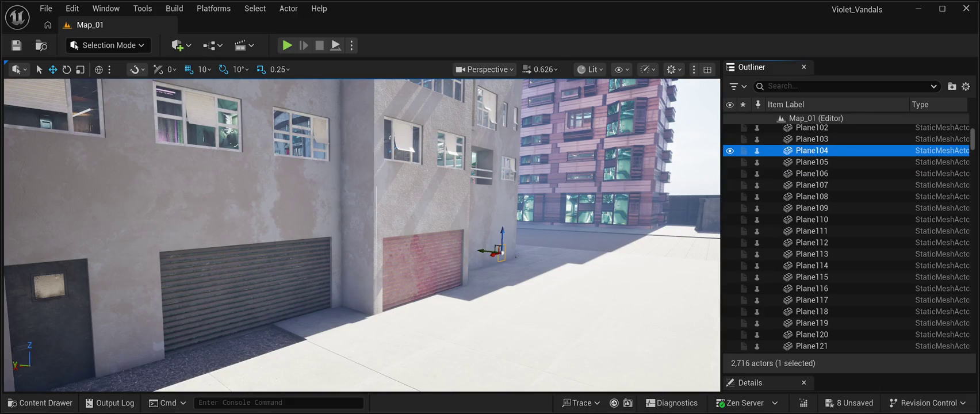
click(811, 138)
click(811, 242)
scroll(812, 230, down, 3)
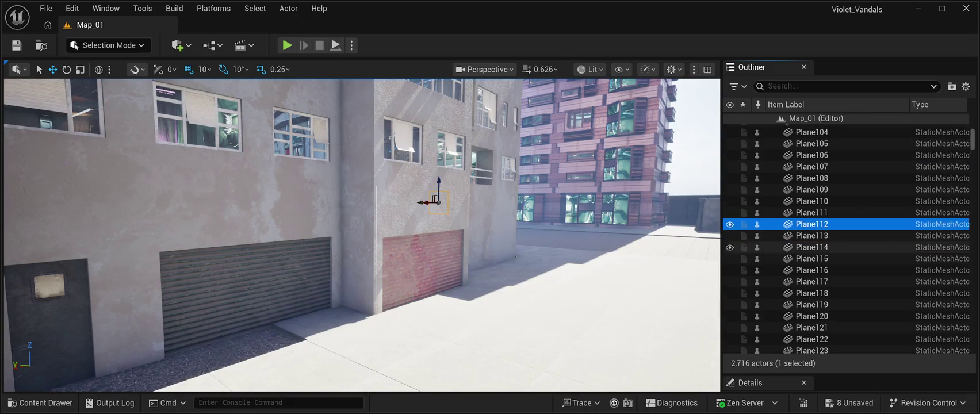
click(811, 192)
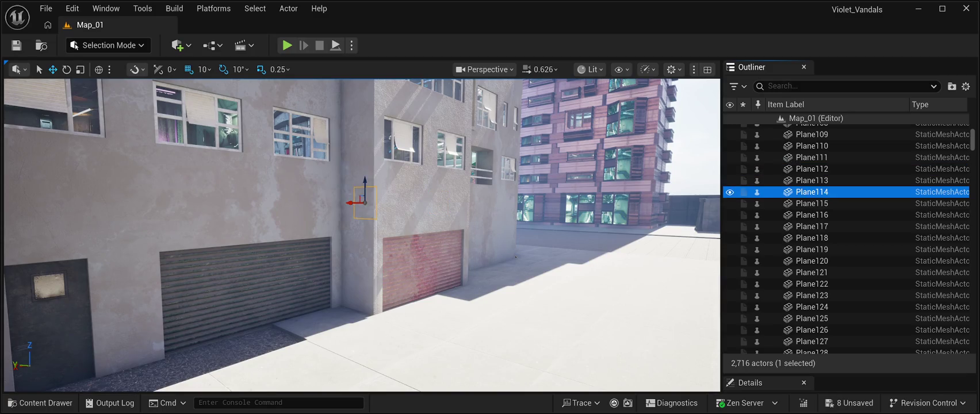
Step: Select Plane113 through Plane120 in the Outliner and frame them in the viewport
key(shift+Down)
key(shift+Down)
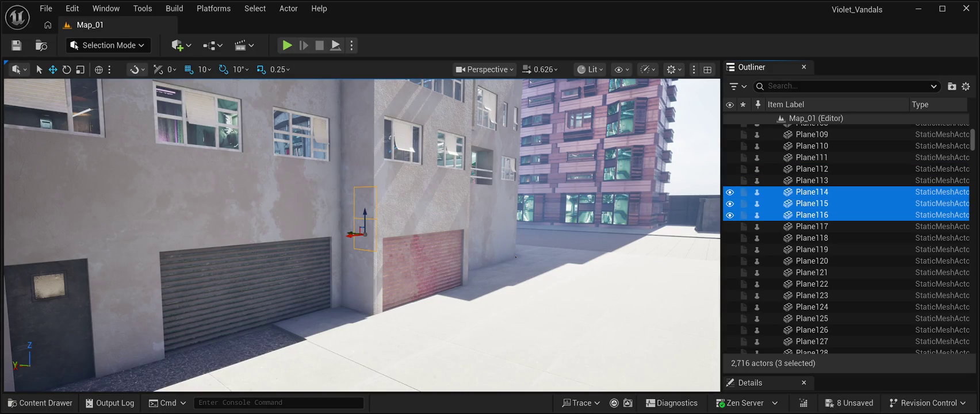
key(shift+Down)
key(shift+Down)
key(shift+Down)
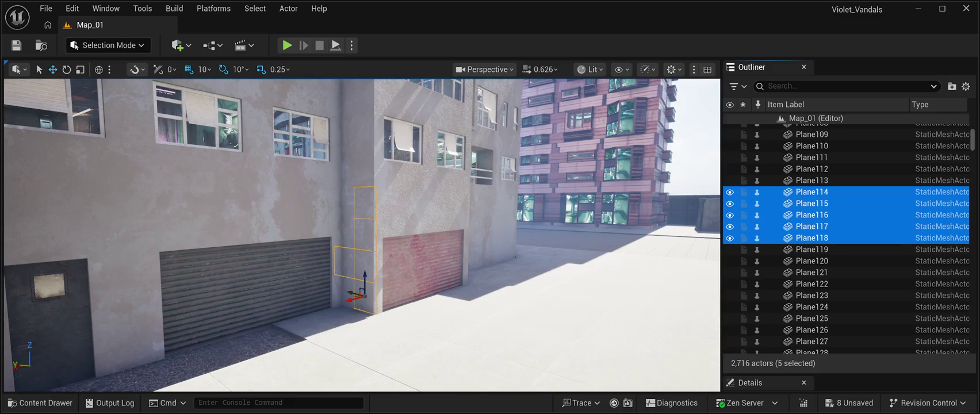
key(shift+Down)
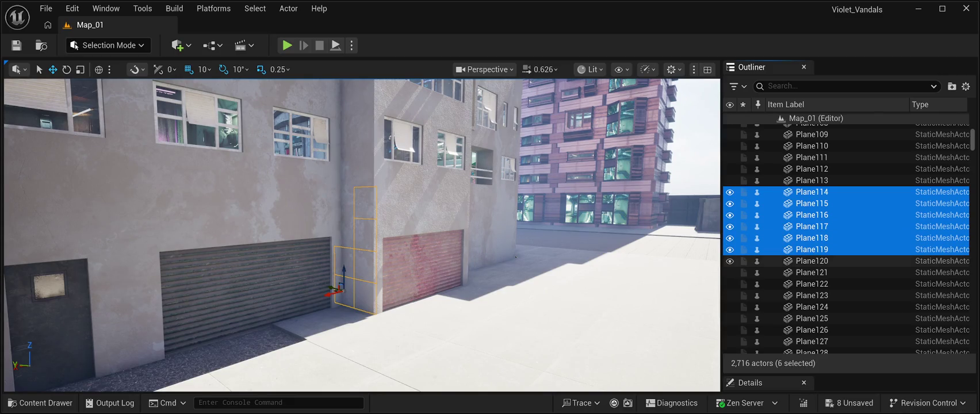
key(shift+Down)
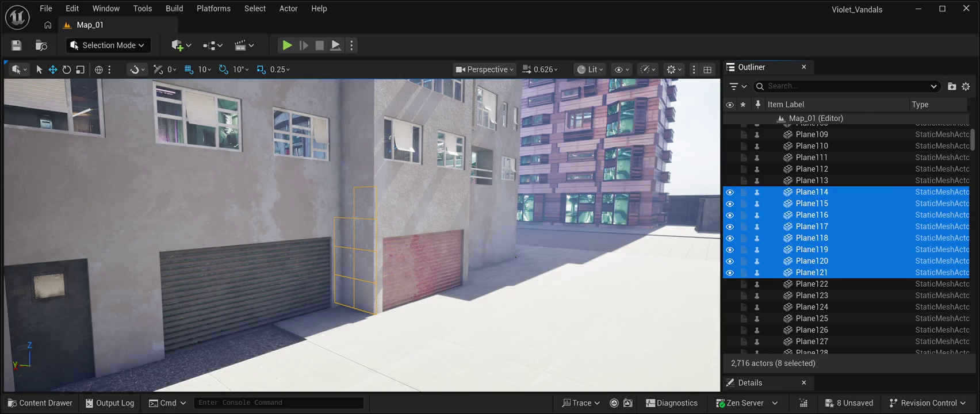
key(shift+Down)
key(shift+Up)
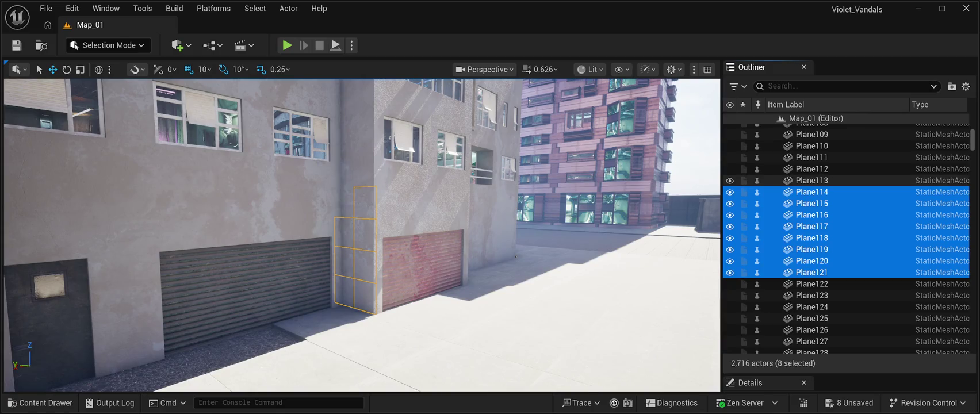
ctrl+click(811, 180)
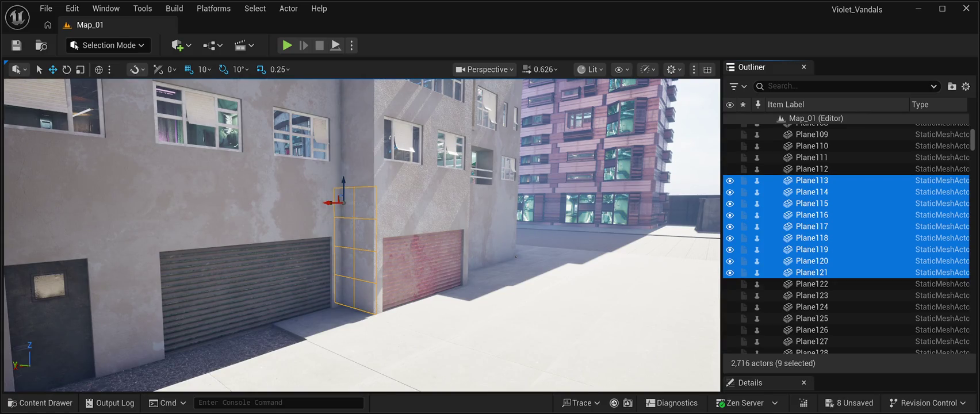
click(811, 179)
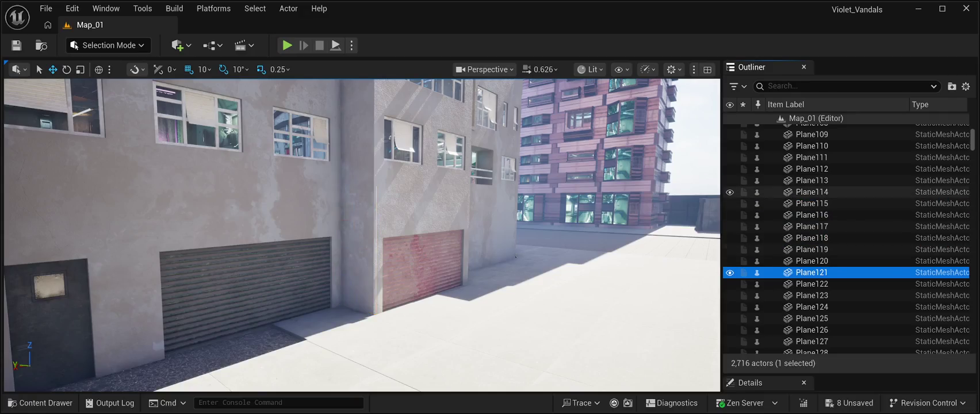
shift+click(811, 260)
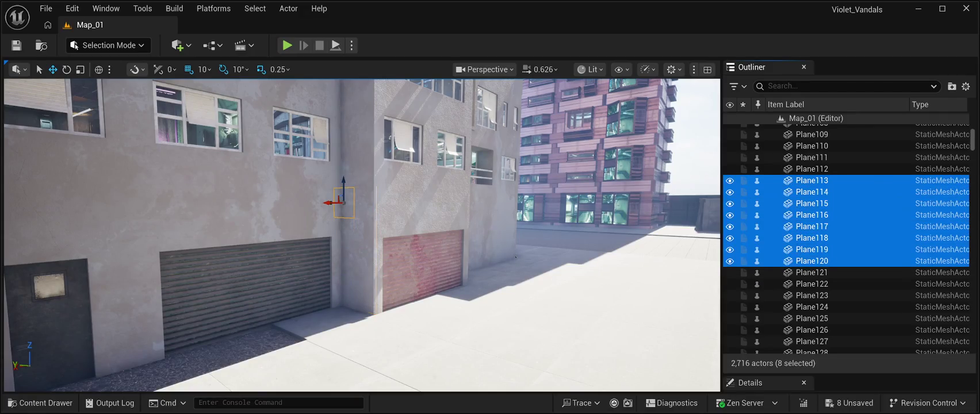
key(f)
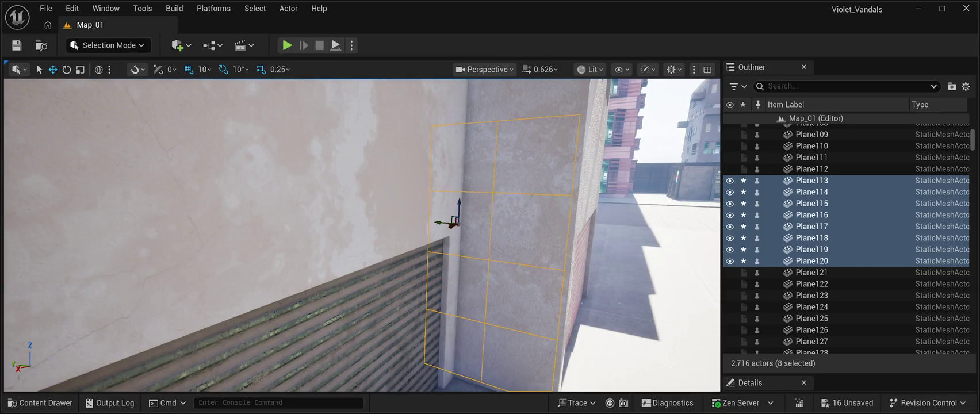
Step: Save all level changes with Ctrl+S
key(ctrl+s)
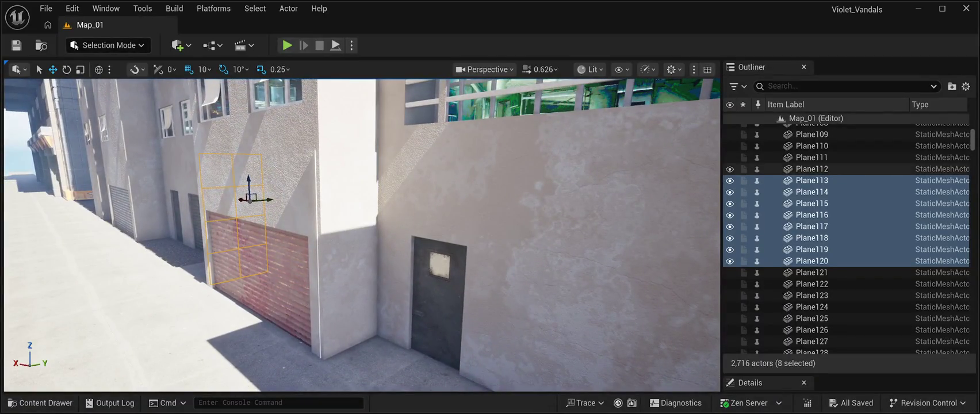
Step: Select the Plane105–Plane112 panel range and frame it in the viewport
click(811, 168)
scroll(845, 239, up, 2)
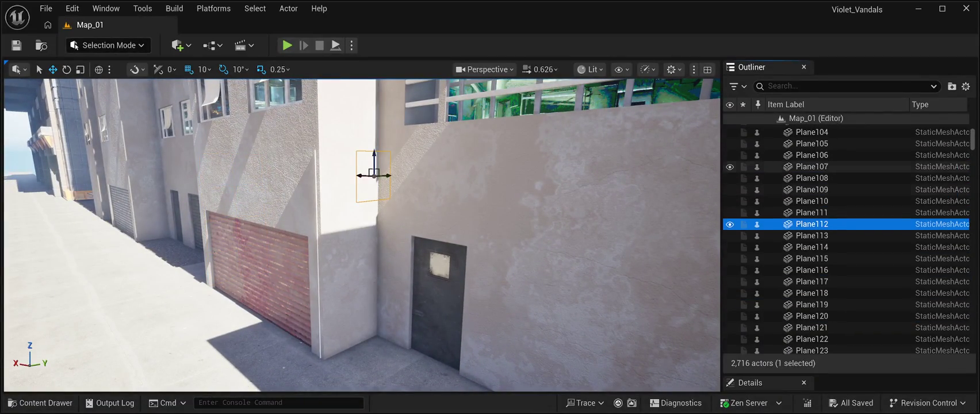
click(811, 143)
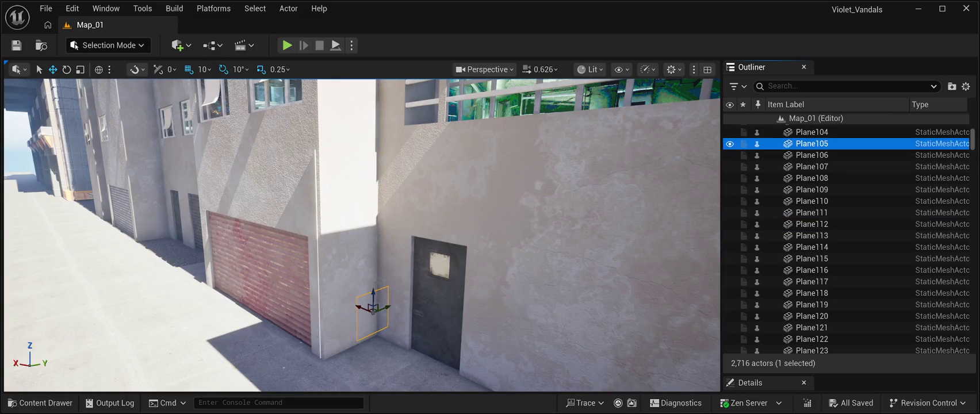
shift+click(811, 223)
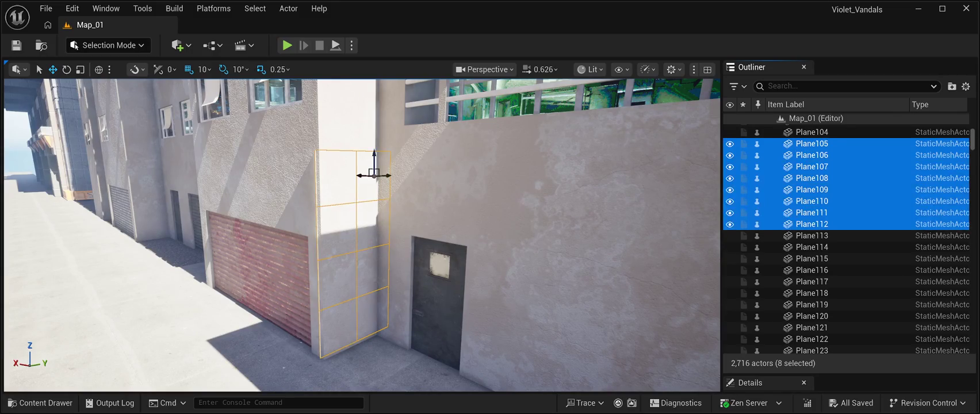
key(f)
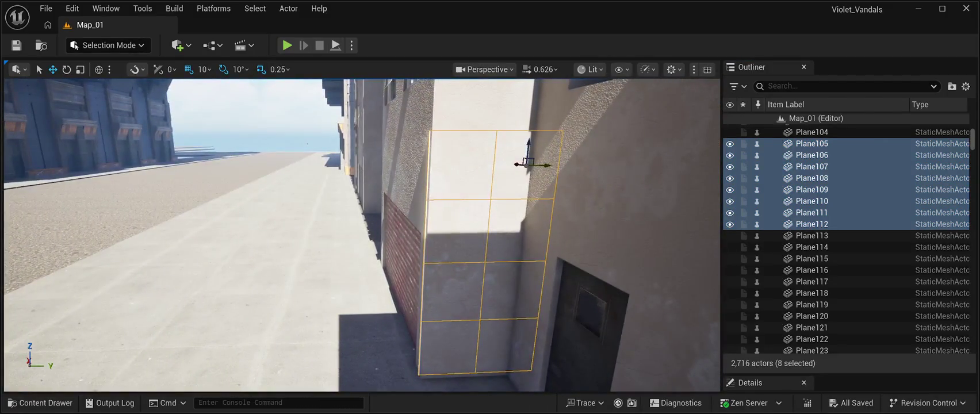
Step: Nudge the eight panels slightly along Y, then launch a Play In Editor test
drag(552, 166, 555, 167)
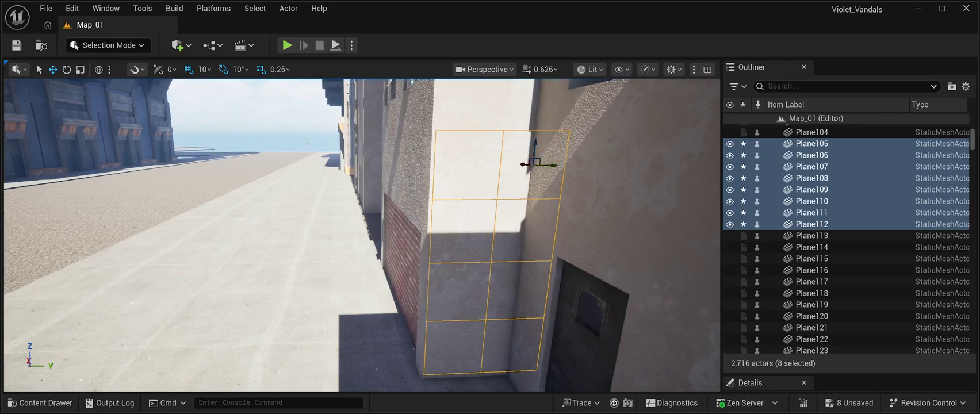
mouse_move(552, 166)
mouse_down()
mouse_move(409, 294)
mouse_move(471, 366)
mouse_up()
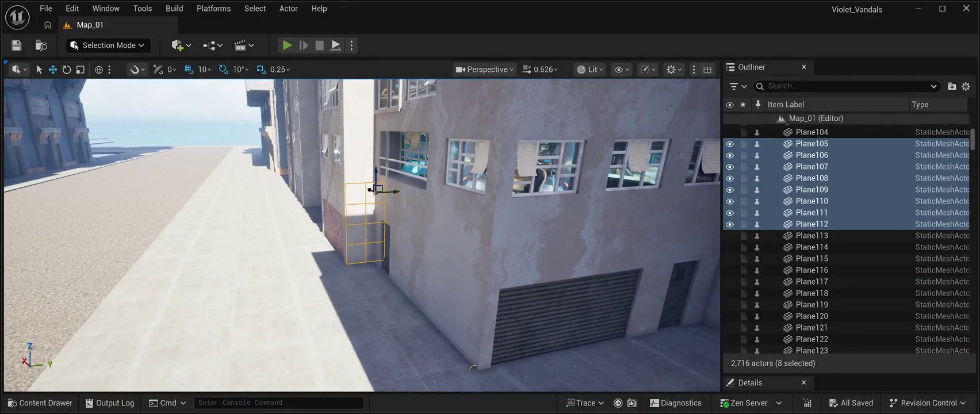
key(alt+p)
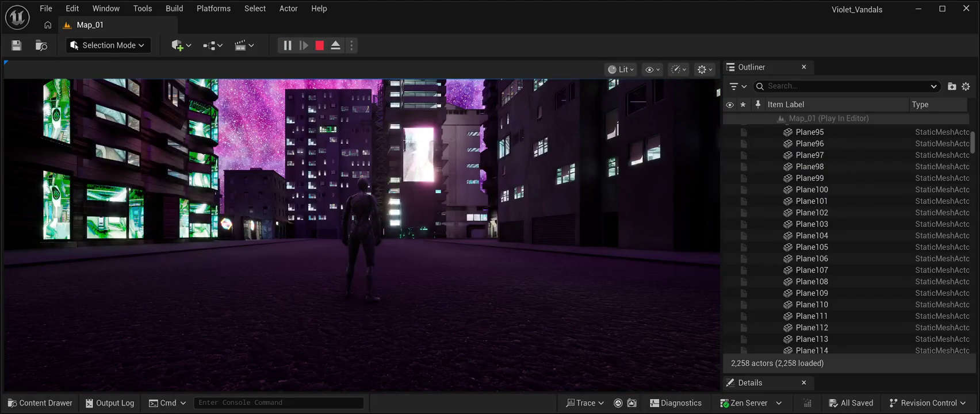
Step: Run the character down the street and through the shutter-wall alley, then stop with Esc
key(w)
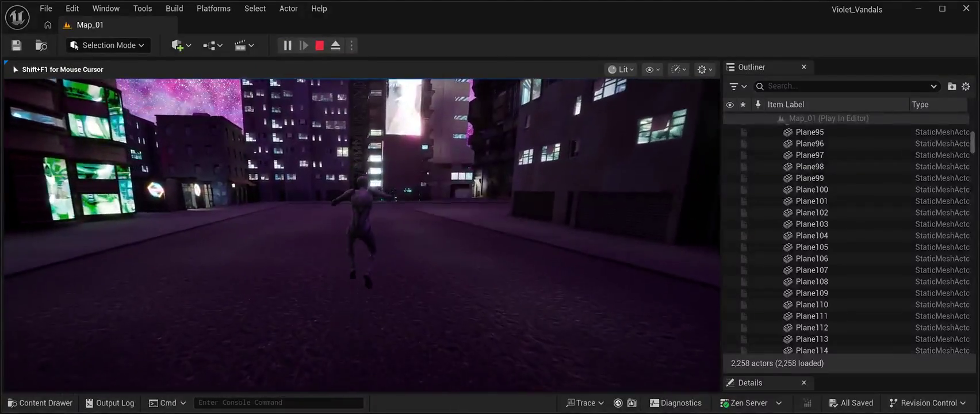
key(w)
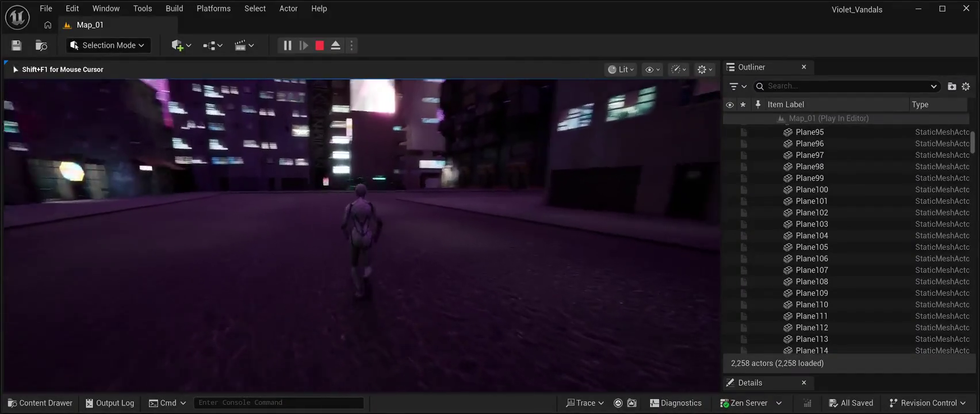
key(w)
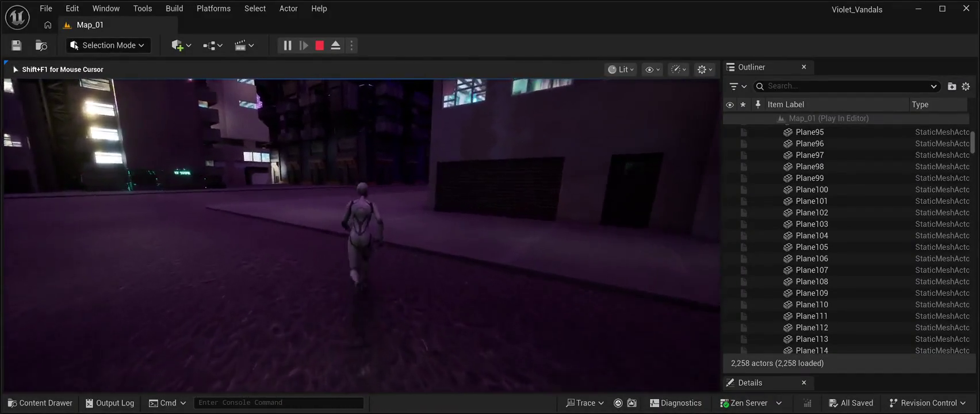
key(w)
key(w)
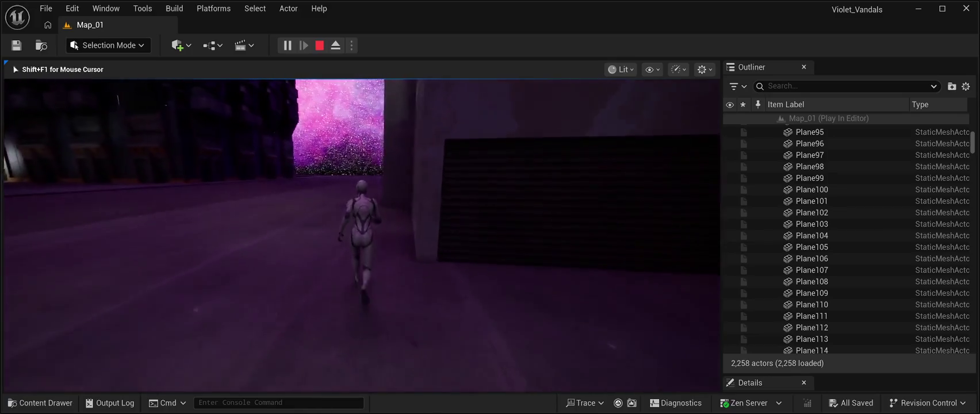
key(w)
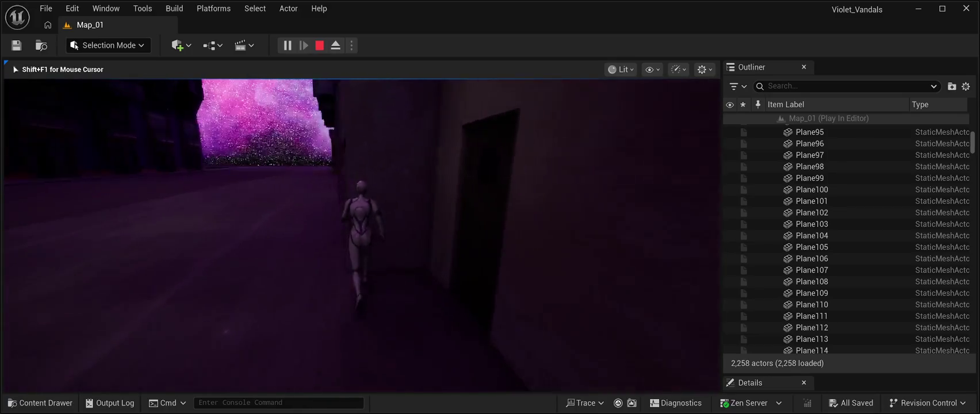
key(w)
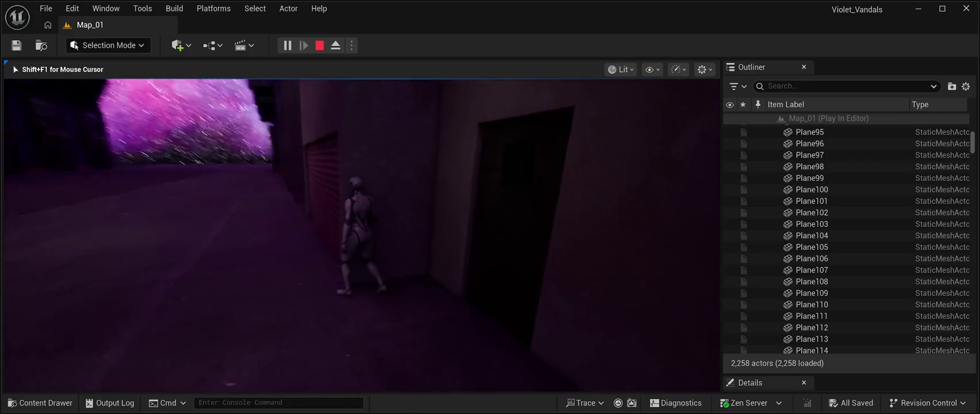
key(w)
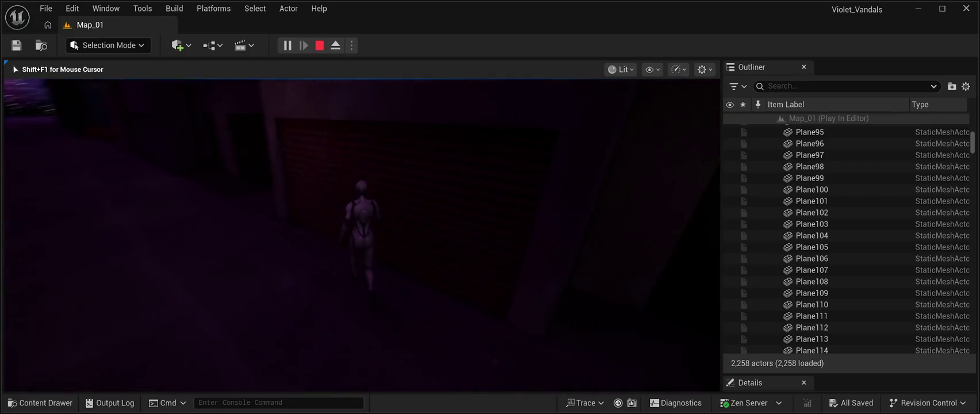
key(w)
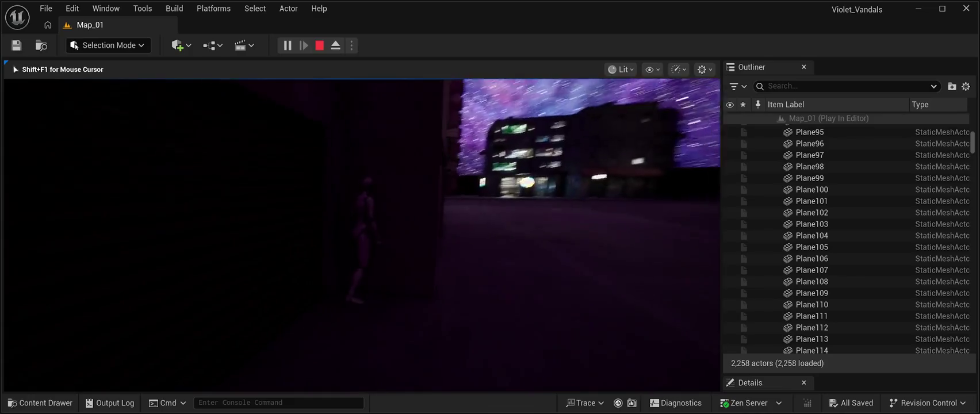
key(w)
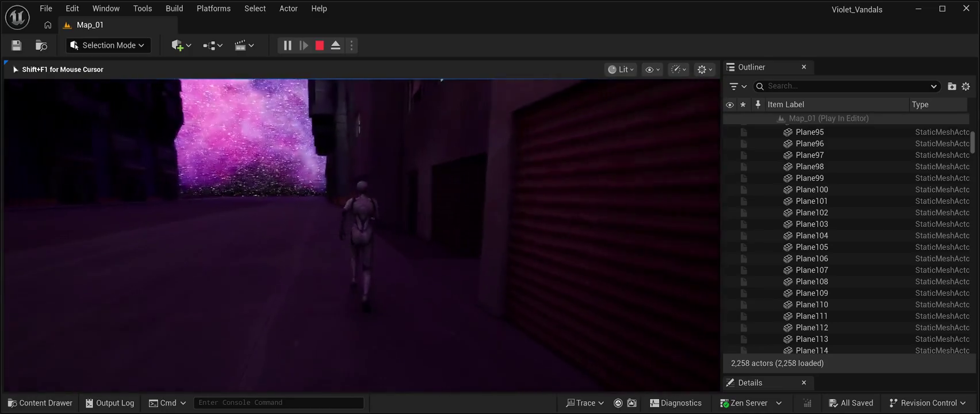
key(w)
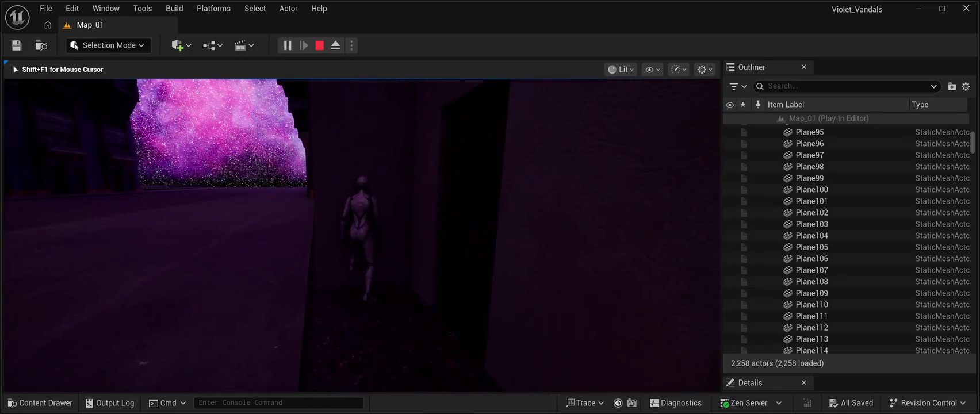
key(w)
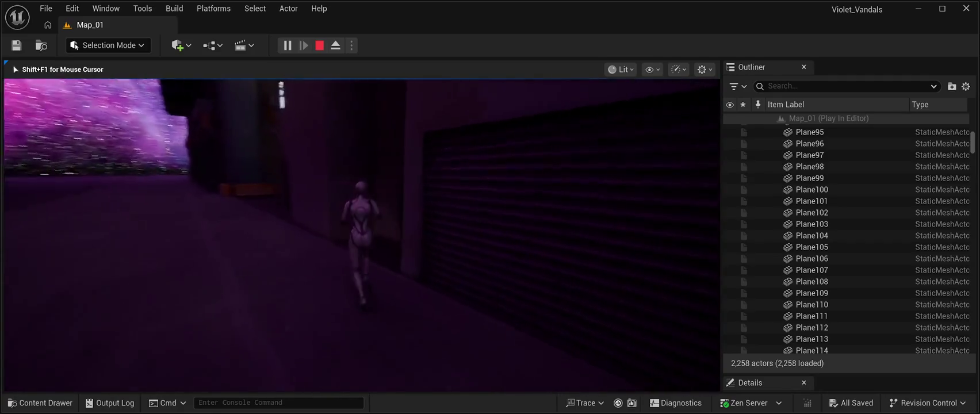
key(w)
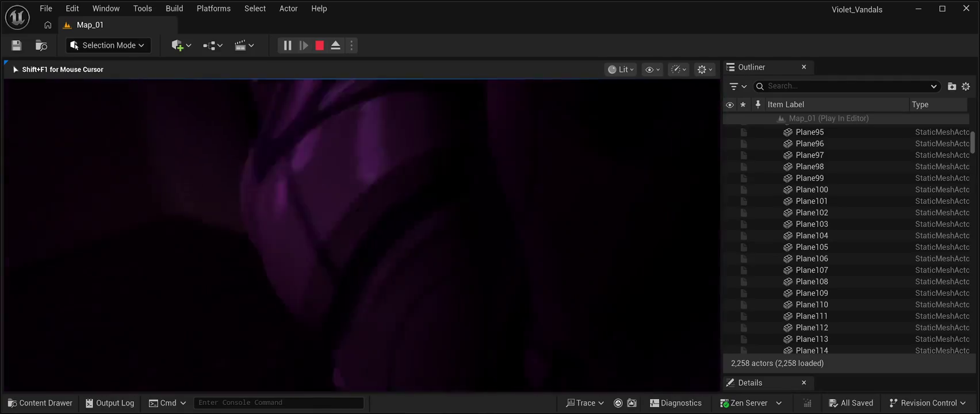
key(w)
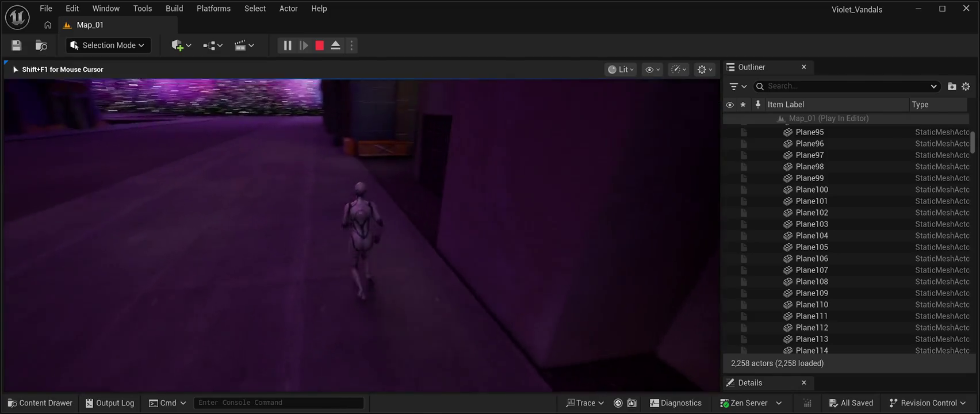
key(w)
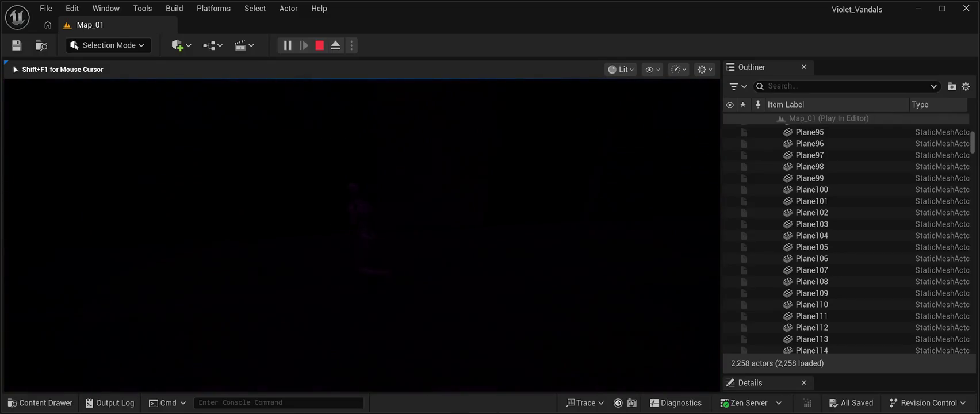
key(Escape)
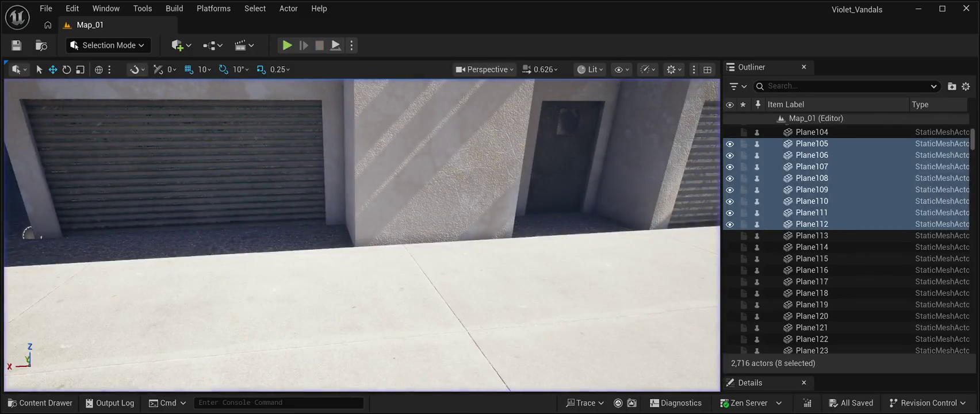
Step: Select panels Plane137 through Plane144 in the Outliner and frame them in view
key(Down)
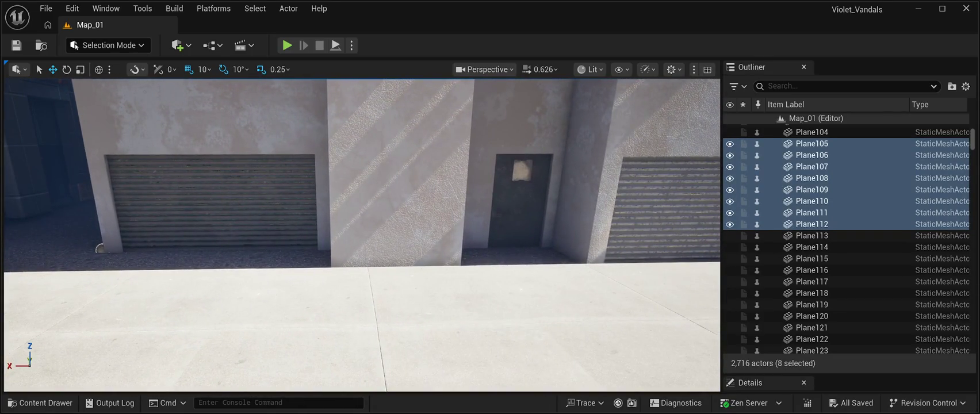
scroll(846, 281, down, 10)
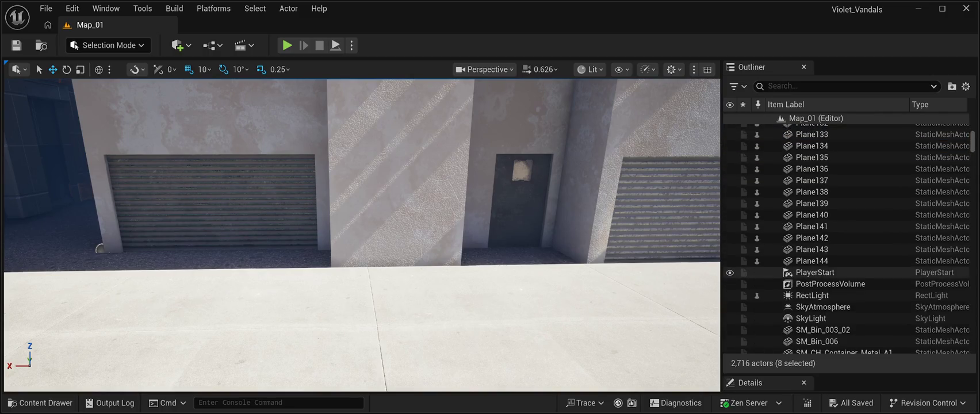
click(811, 260)
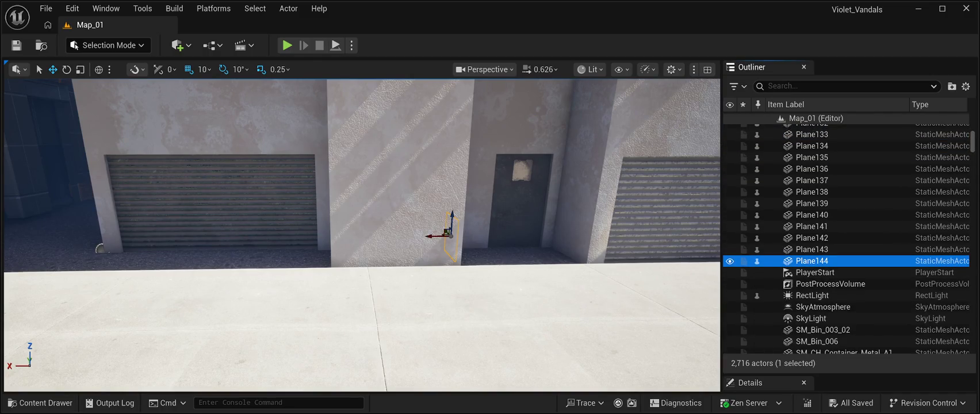
scroll(811, 258, up, 18)
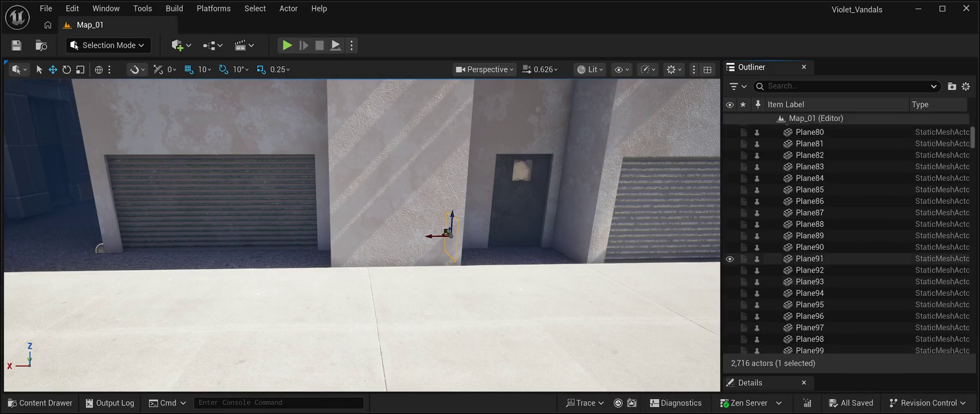
scroll(811, 259, up, 3)
click(809, 224)
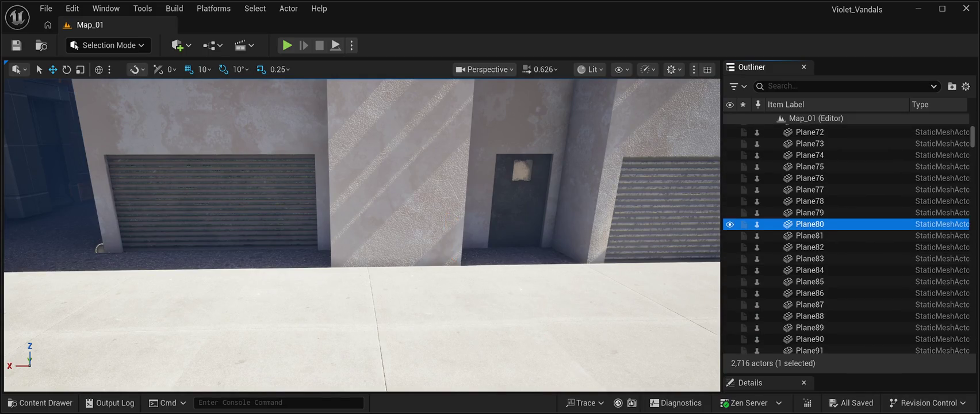
scroll(811, 242, down, 10)
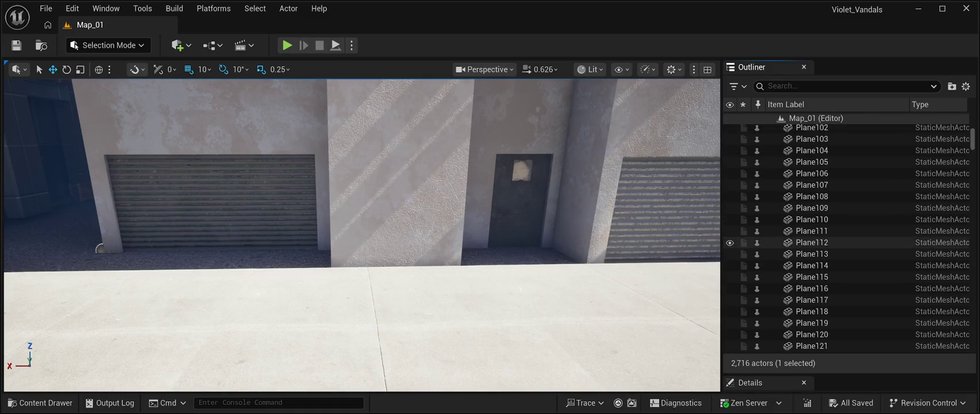
scroll(811, 242, down, 11)
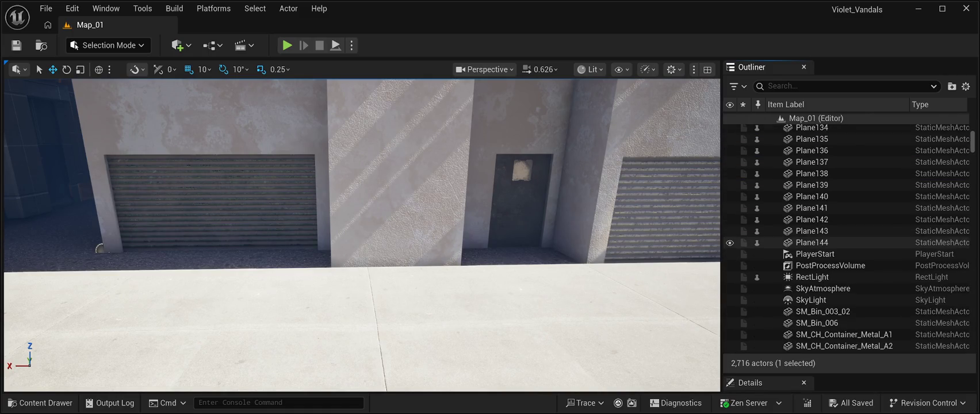
click(811, 242)
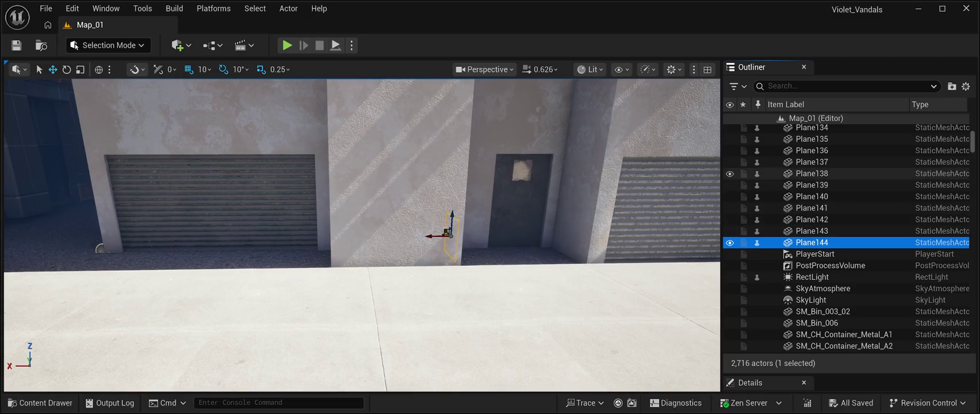
click(811, 162)
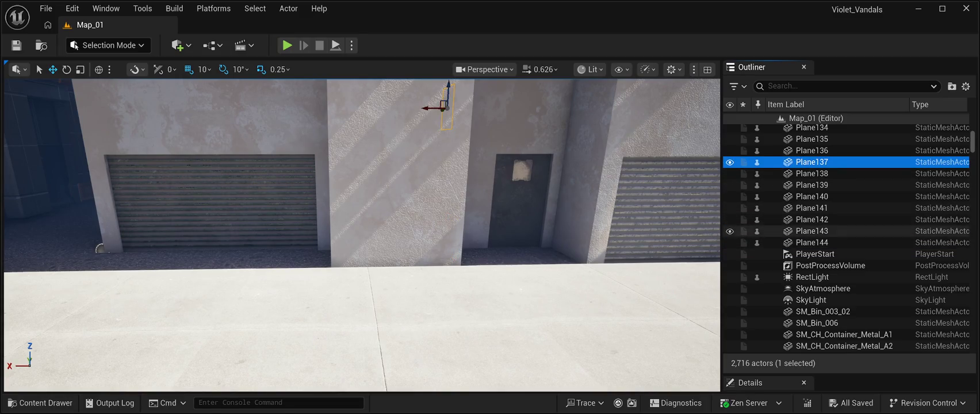
shift+click(811, 242)
key(f)
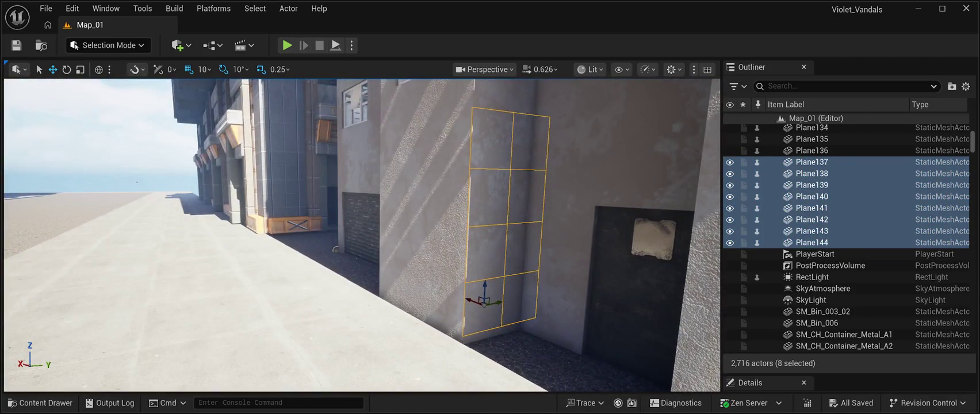
Step: Duplicate the eight panels, slide the copies along the wall, and rotate them 80° toward the street
key(ctrl+d)
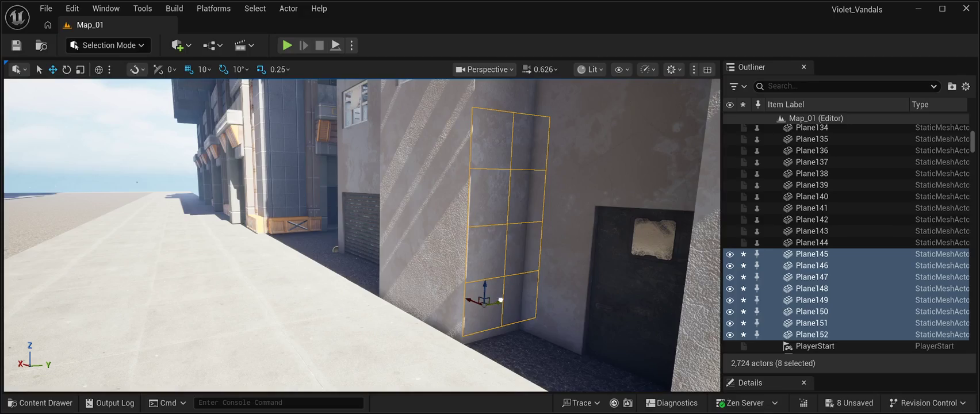
drag(500, 299, 407, 322)
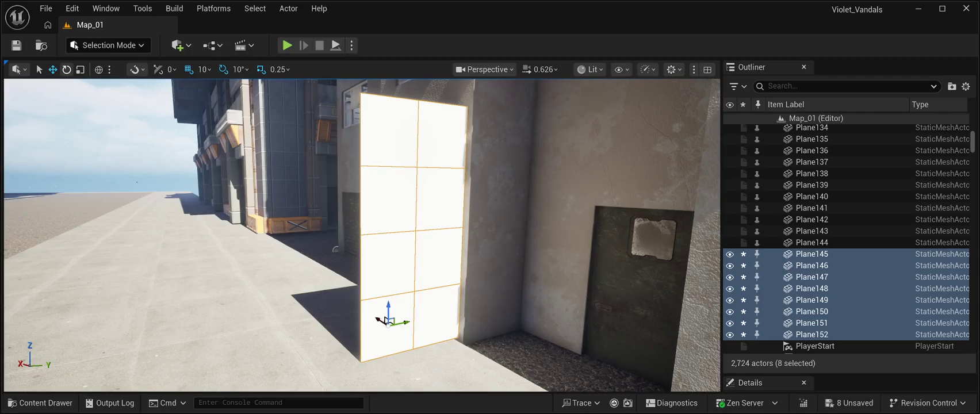
key(e)
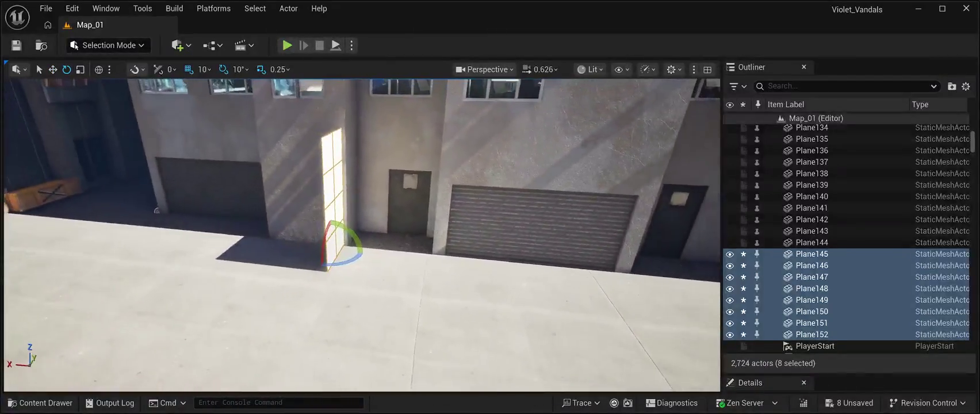
key(a)
drag(367, 247, 327, 259)
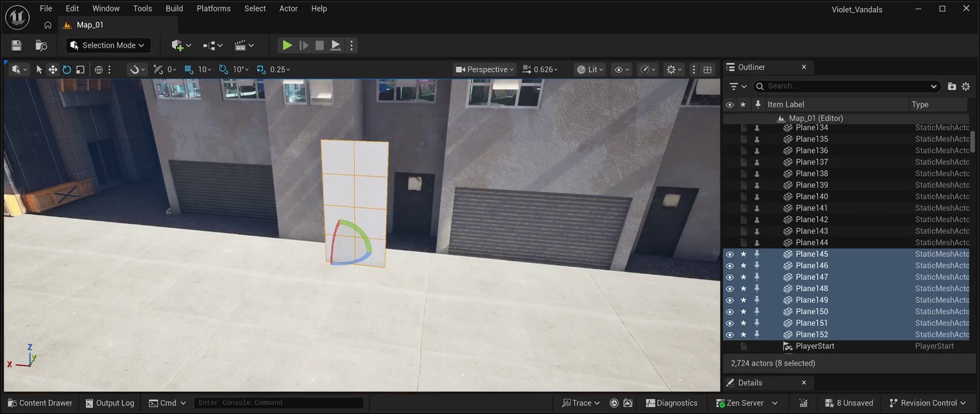
Step: Move the rotated copies left onto the building pillar and save the level
key(w)
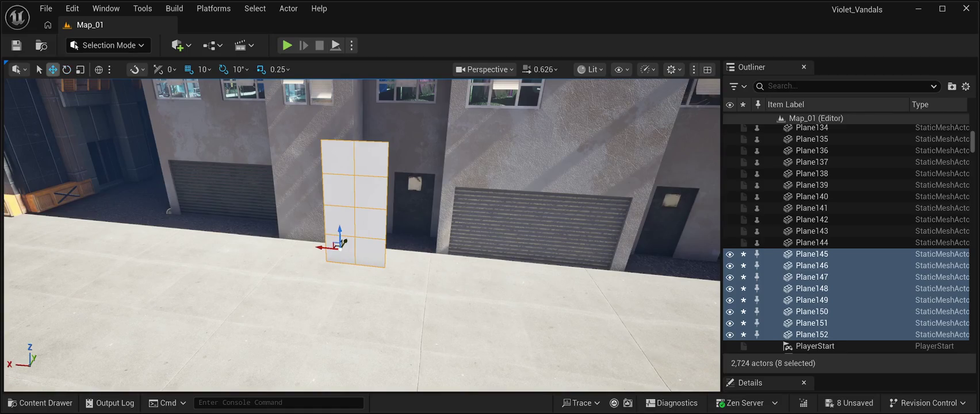
mouse_move(343, 242)
mouse_down()
mouse_move(310, 238)
mouse_move(323, 222)
mouse_move(295, 223)
mouse_up()
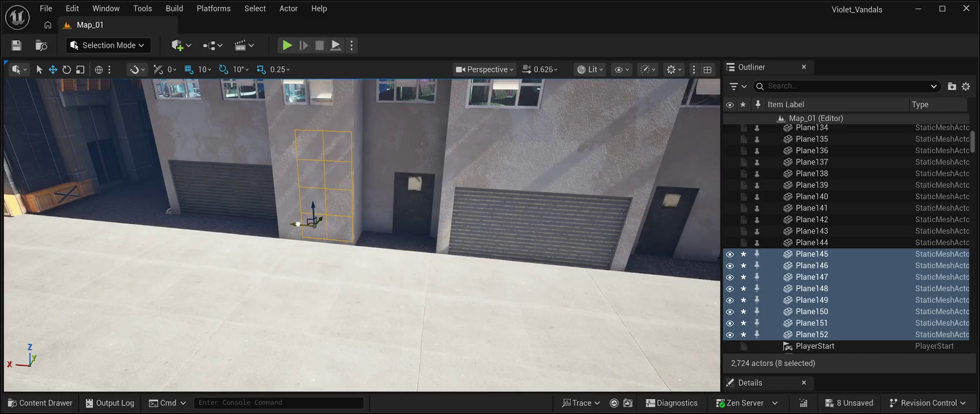
key(w)
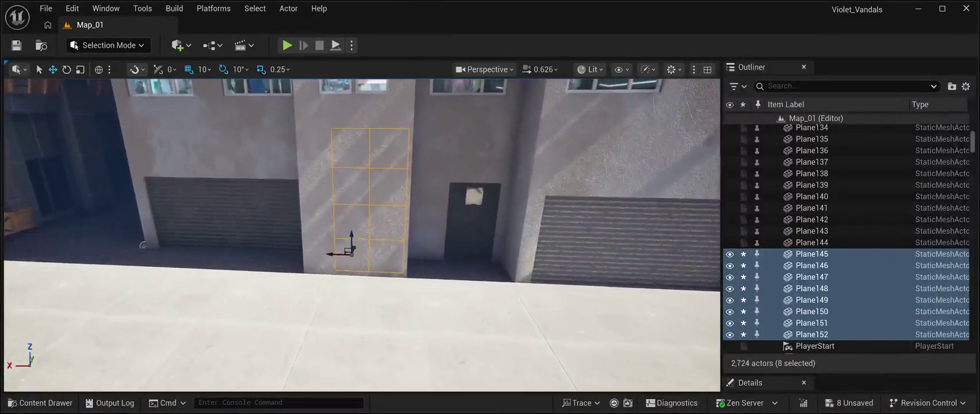
key(s)
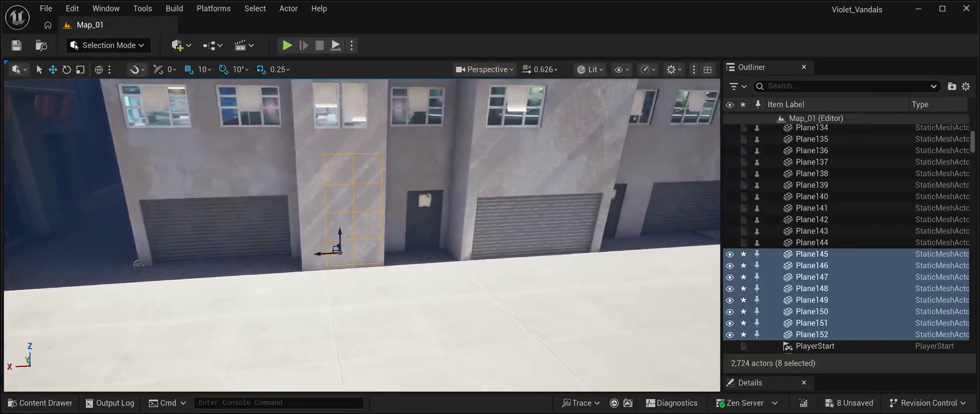
key(w)
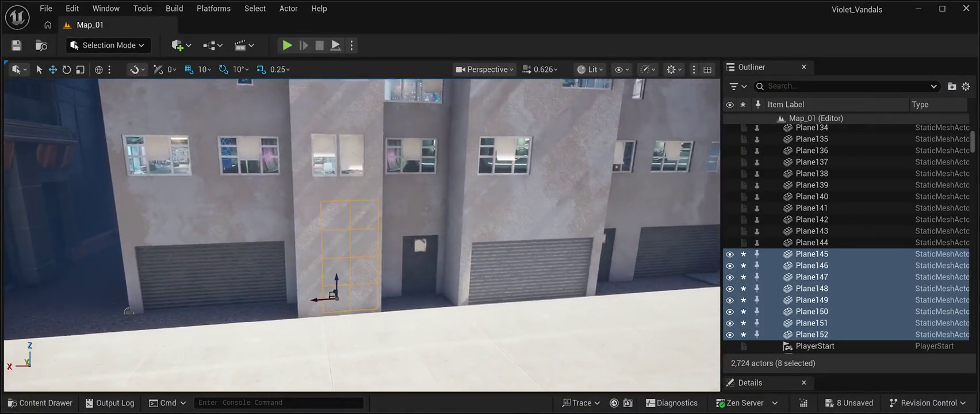
key(a)
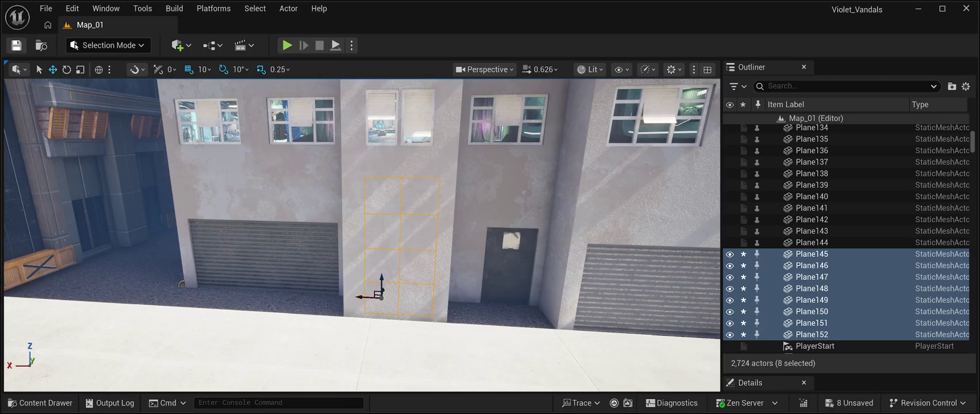
key(ctrl+s)
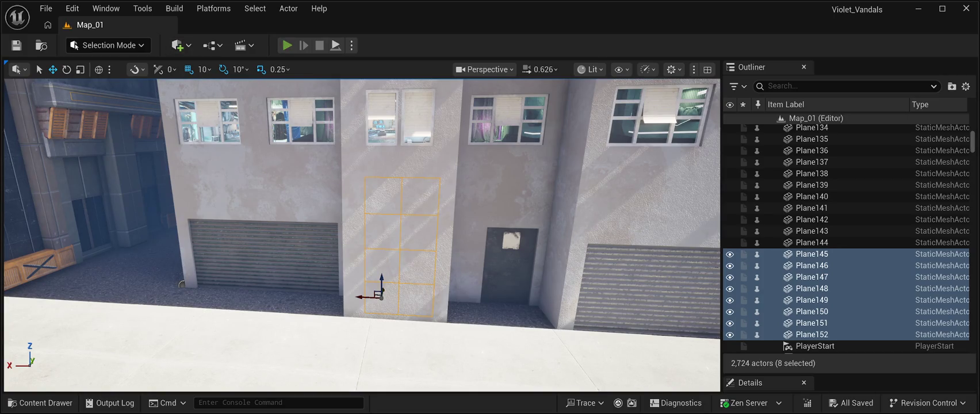
key(alt+p)
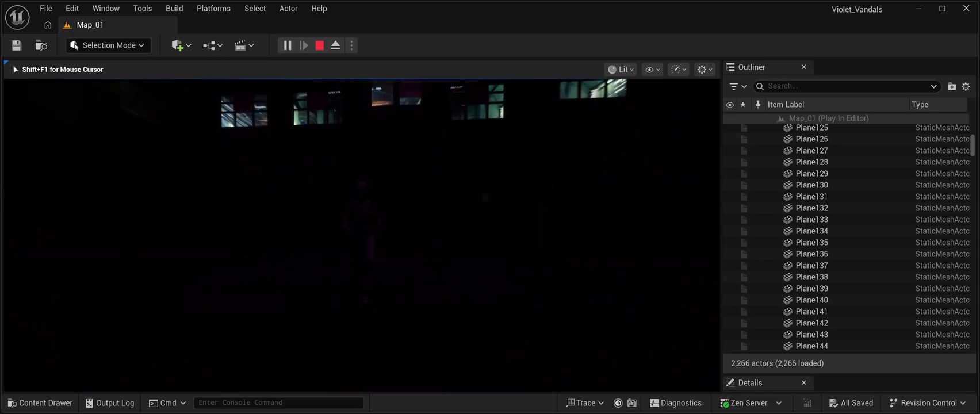
key(Escape)
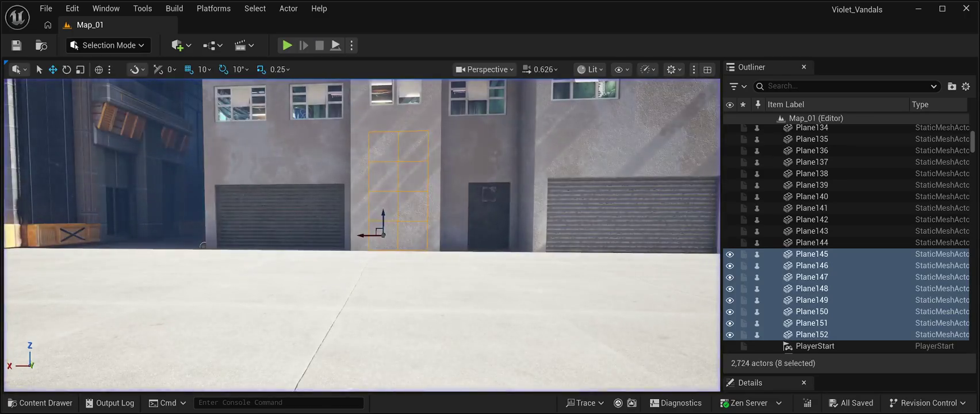
Step: Frame and nudge the wall panels, then select Plane152 on its own
key(f)
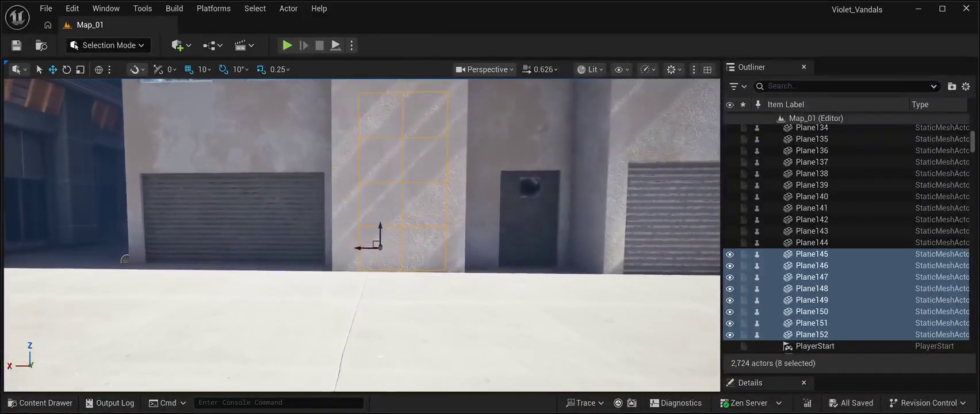
drag(360, 248, 360, 249)
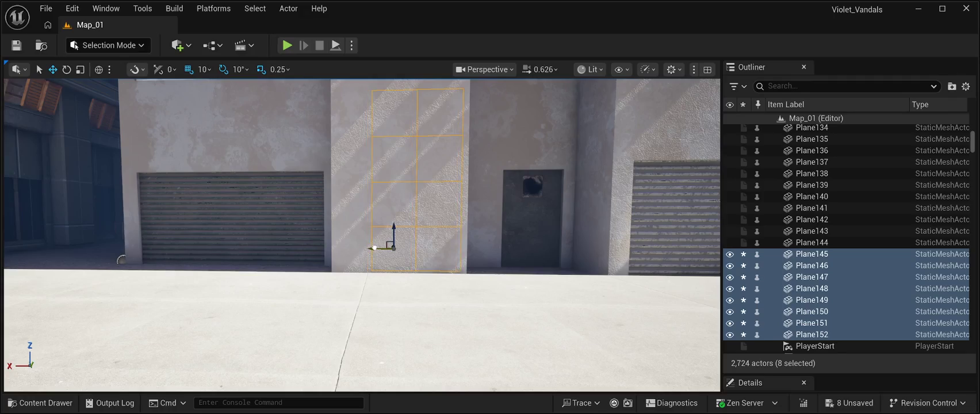
scroll(363, 178, down, 3)
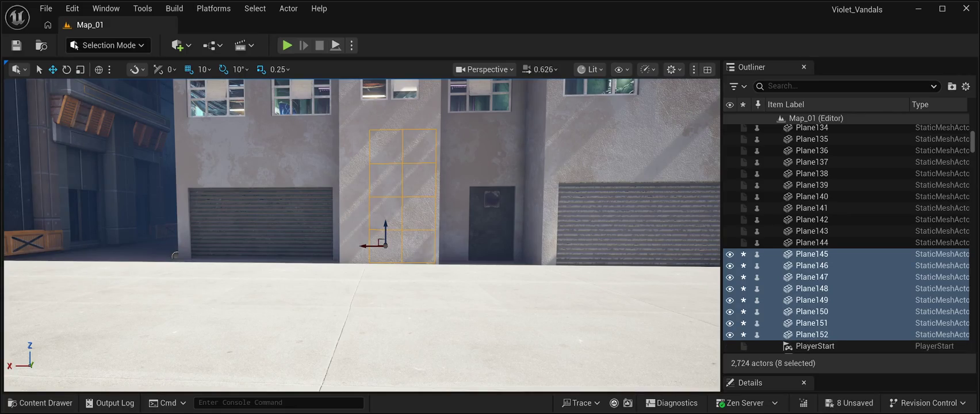
click(812, 334)
click(811, 323)
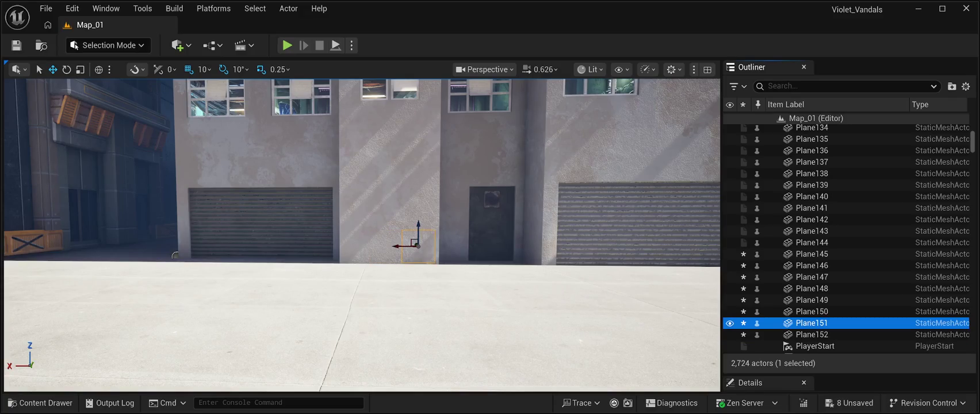
click(811, 334)
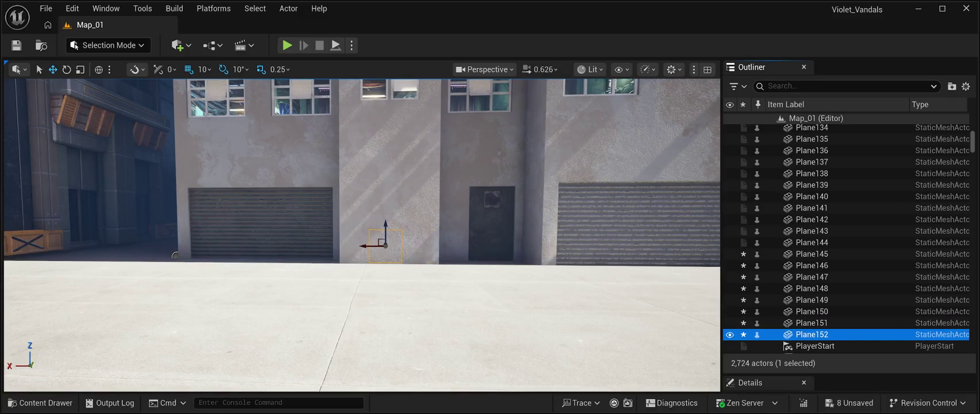
Step: Duplicate Plane152 into Plane153–Plane156 up the pillar, save, and start a play test
key(ctrl+d)
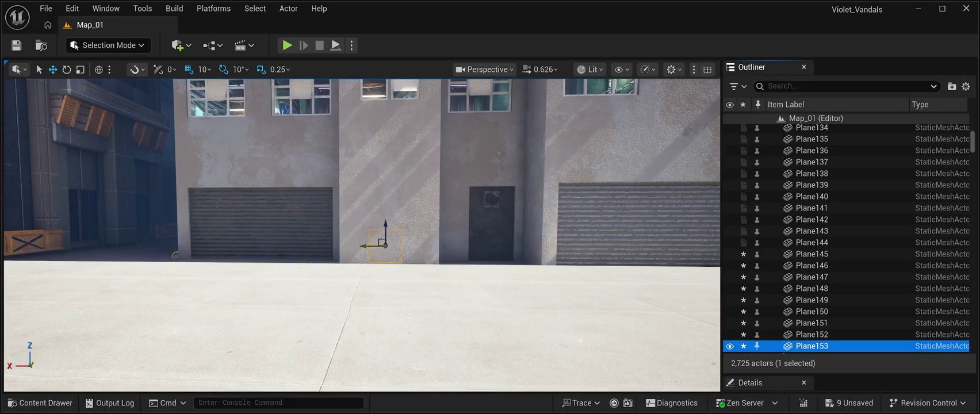
drag(363, 245, 347, 245)
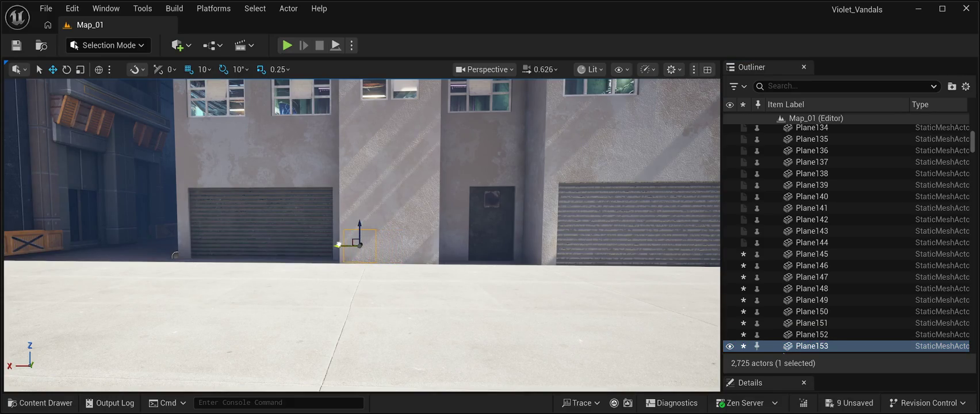
key(ctrl+d)
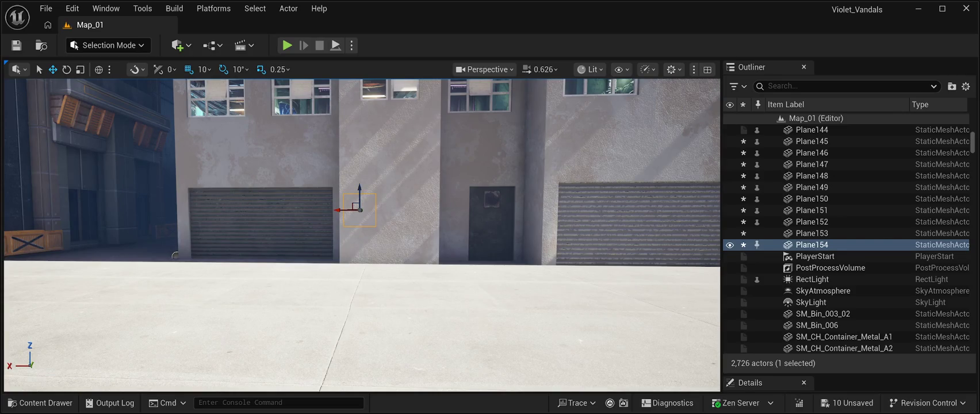
key(ctrl+d)
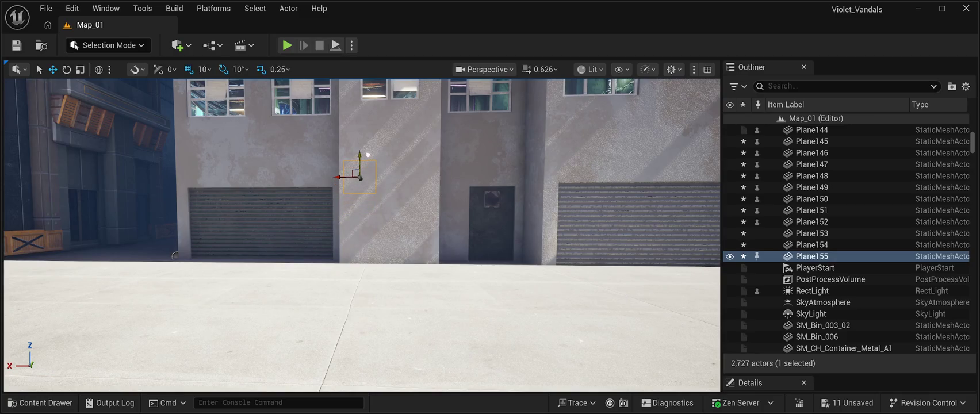
key(ctrl+d)
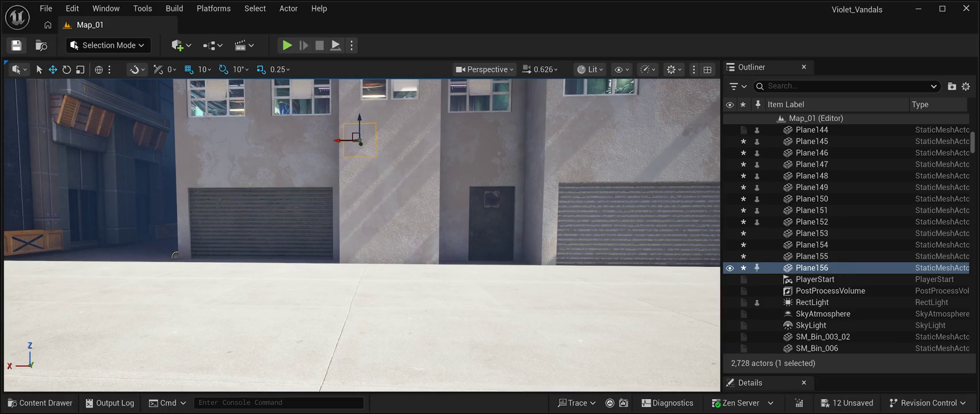
click(17, 45)
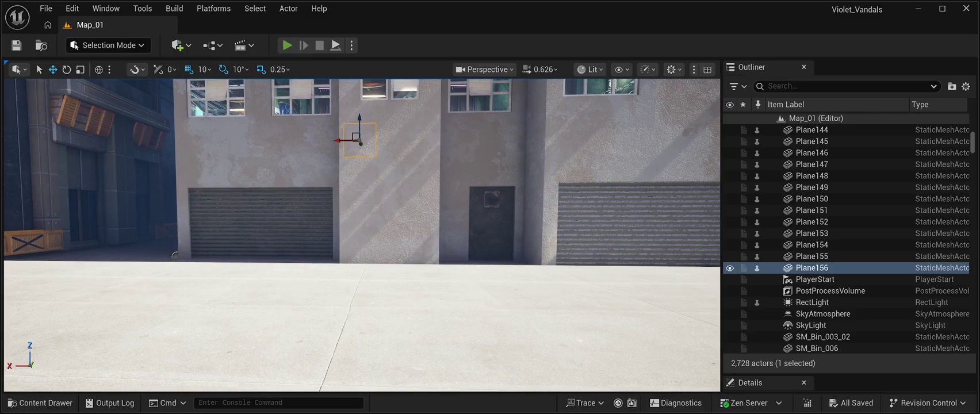
key(alt+p)
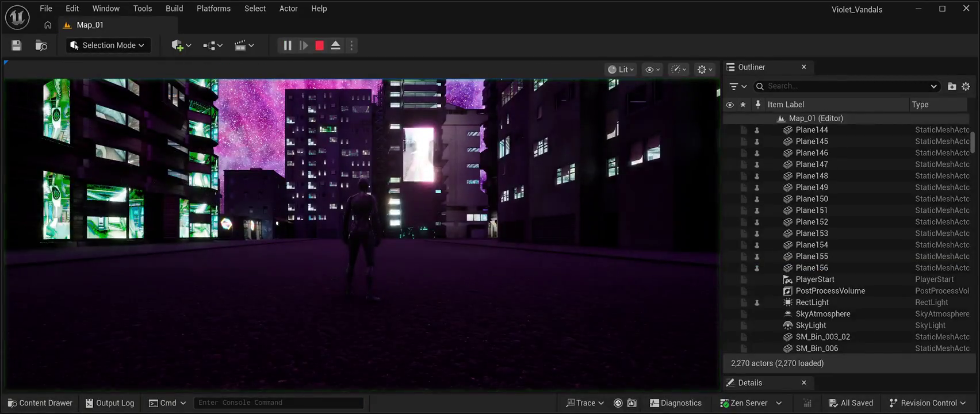
Step: Run the character down the street, then end the play test with Esc
key(w)
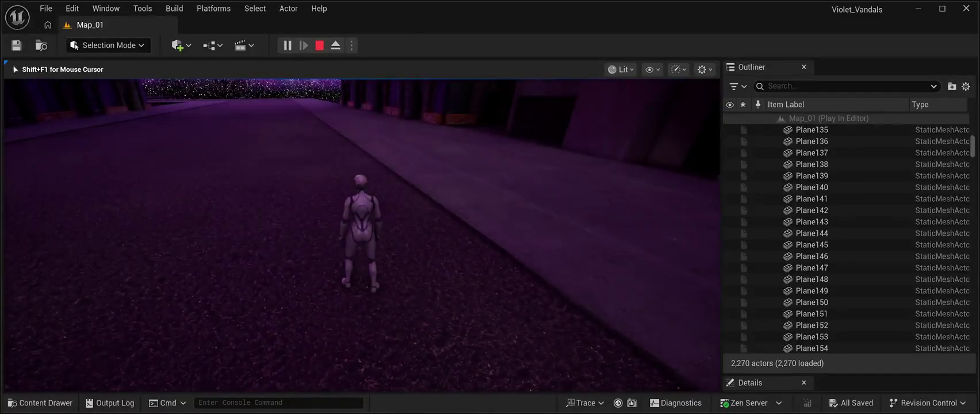
key(Escape)
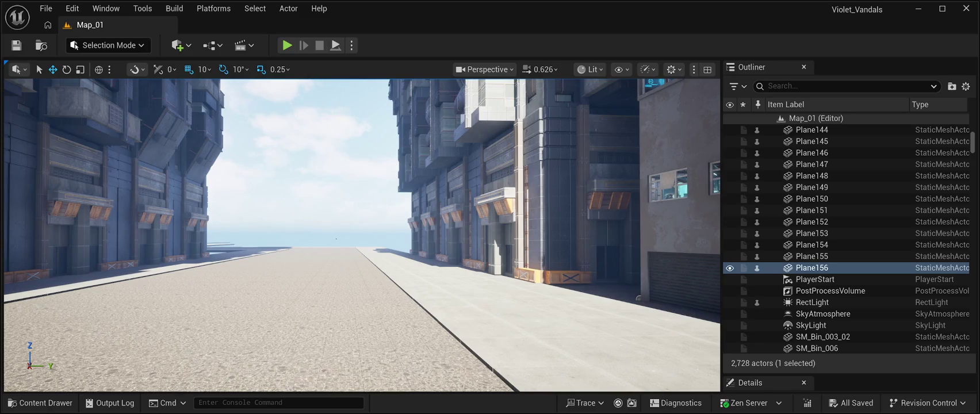
Step: Fly the viewport down the street and around the building corner, then open the Content Drawer
key(w)
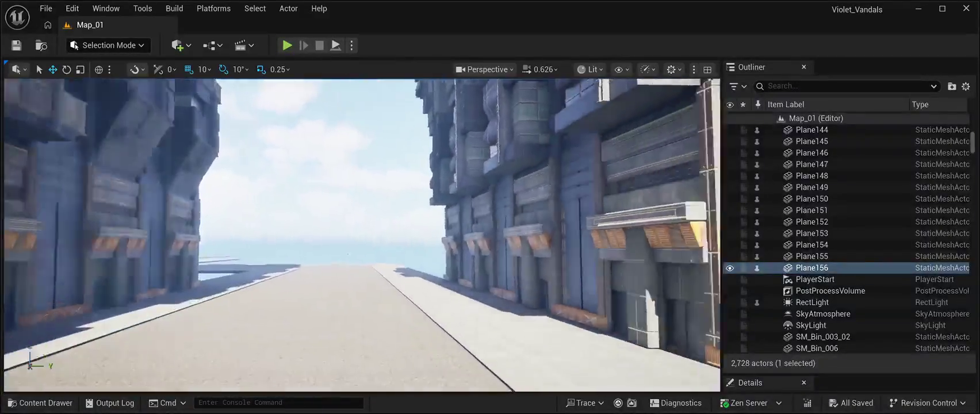
key(w)
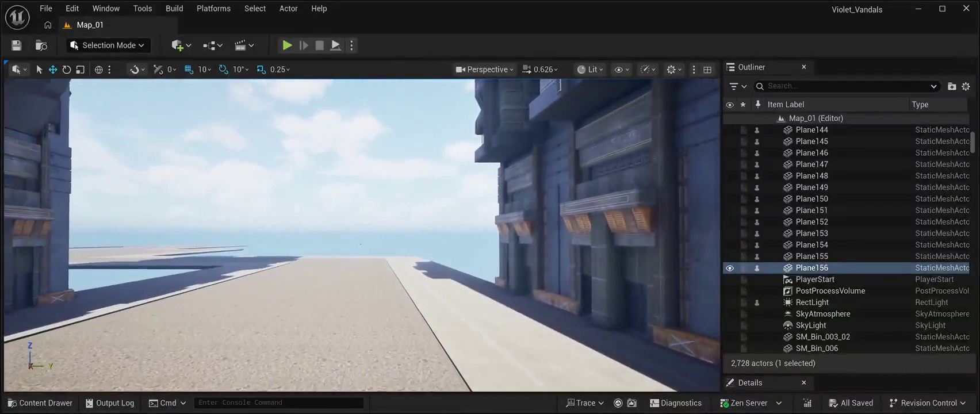
key(w)
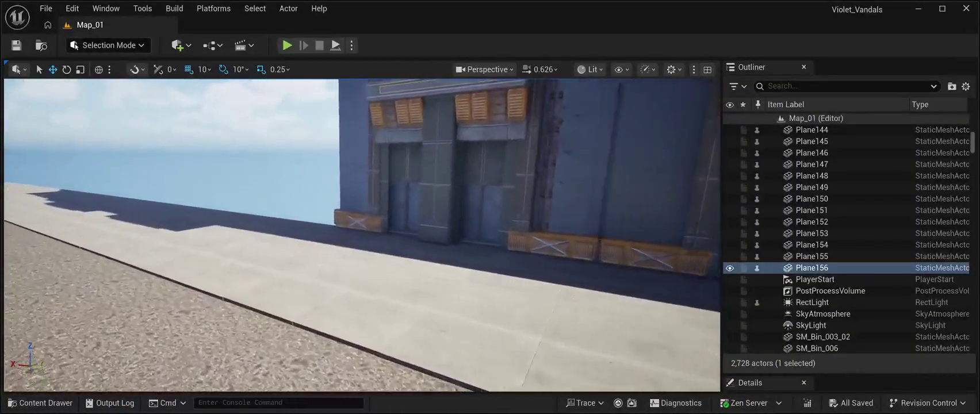
key(a)
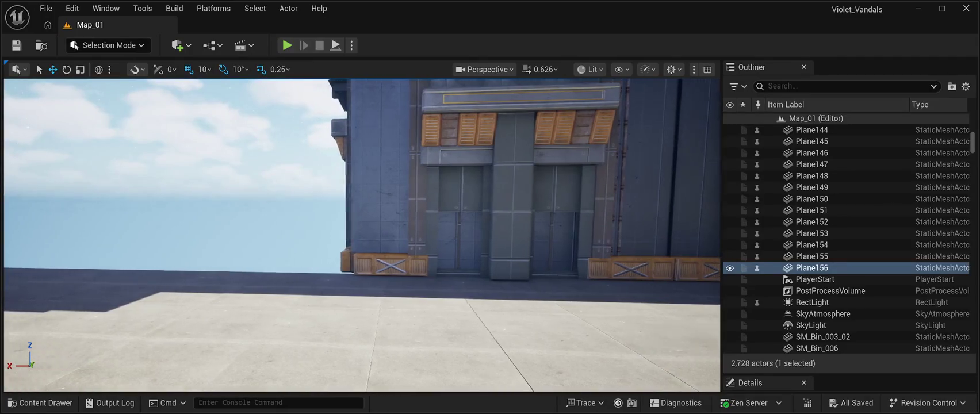
key(a)
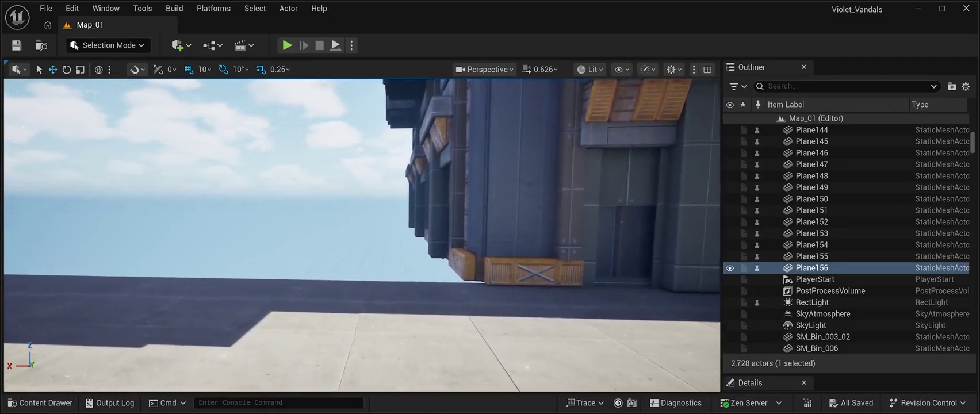
key(w)
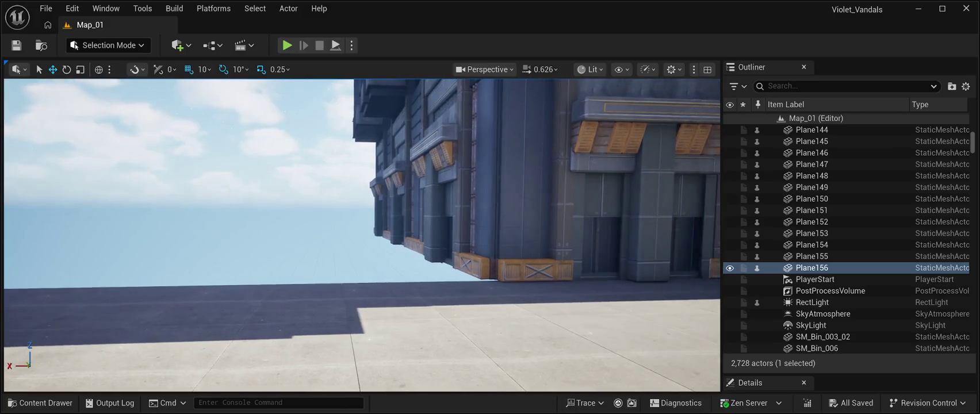
key(a)
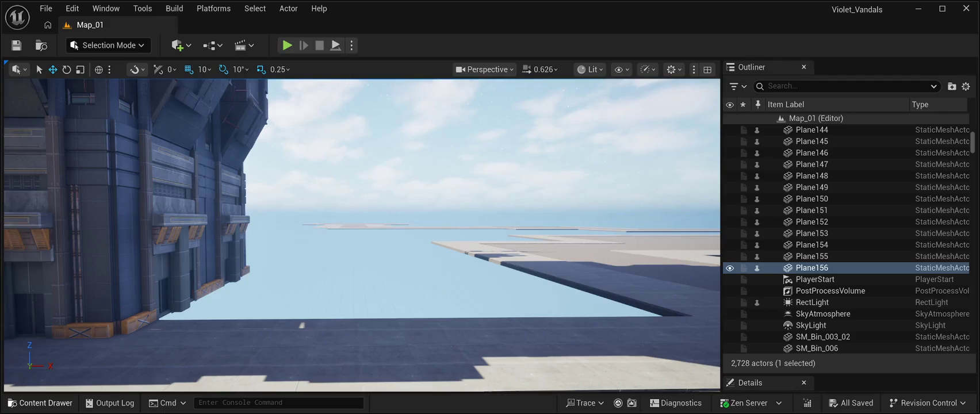
click(40, 402)
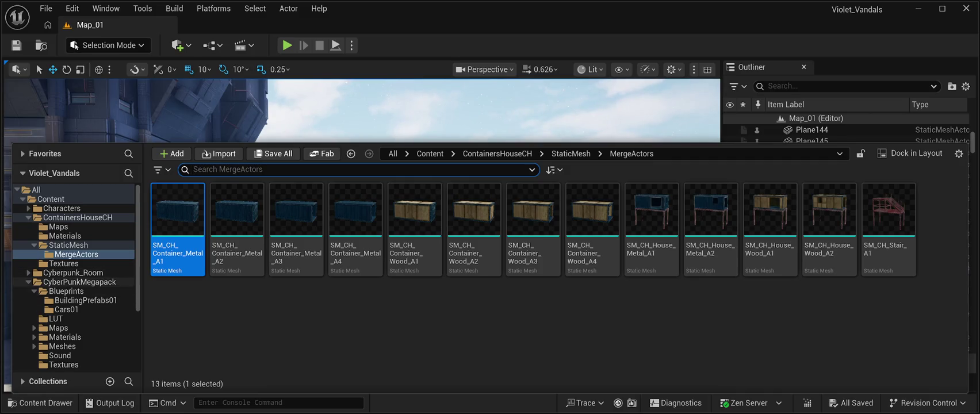
Step: Browse to CyberPunkMegapack > Blueprints > BuildingPrefabs01 and pick the BP_Sky Scraper10 blueprint
click(79, 281)
double_click(177, 210)
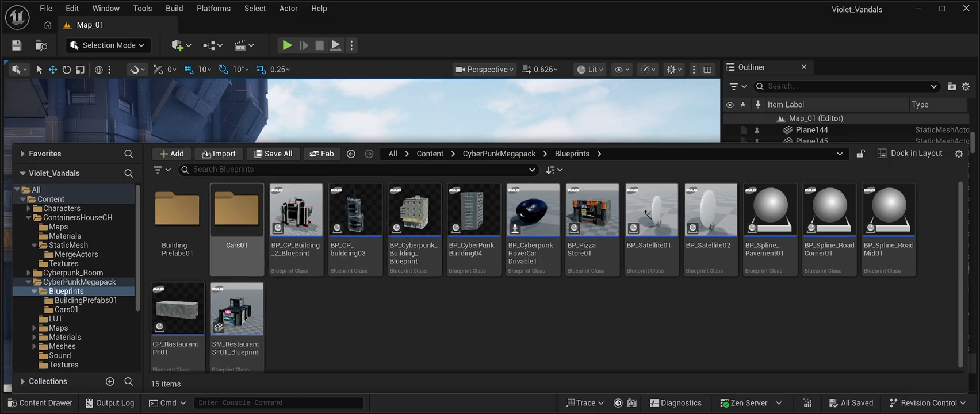
click(177, 218)
double_click(177, 218)
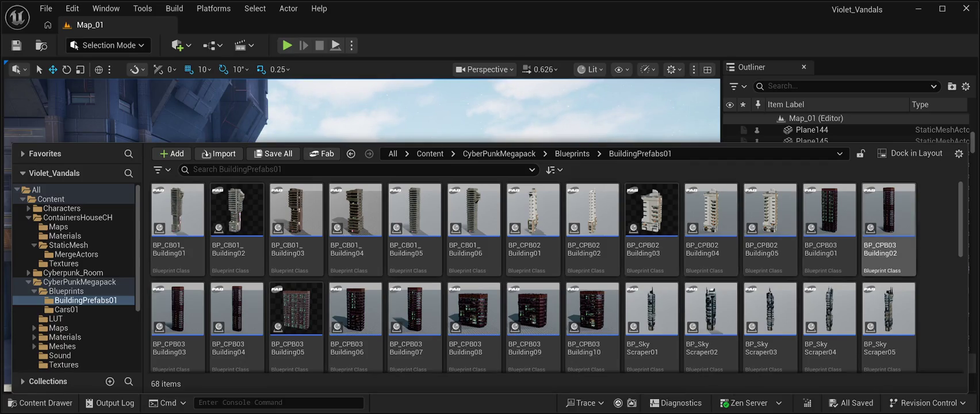
scroll(769, 293, down, 2)
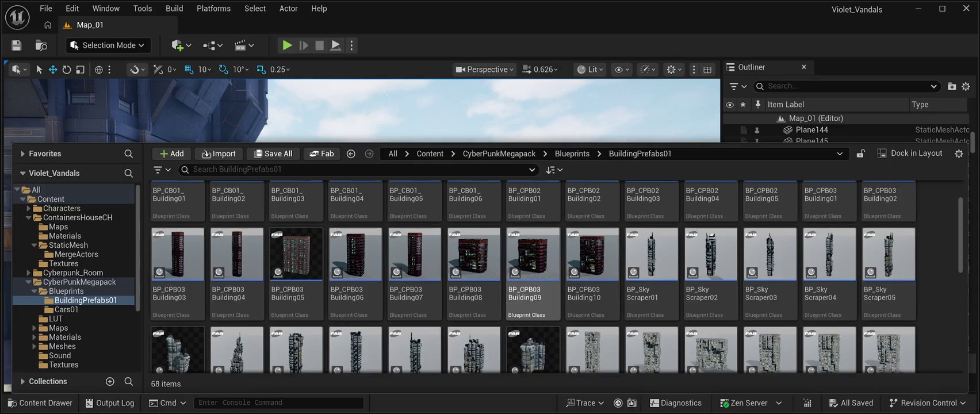
scroll(532, 293, down, 1)
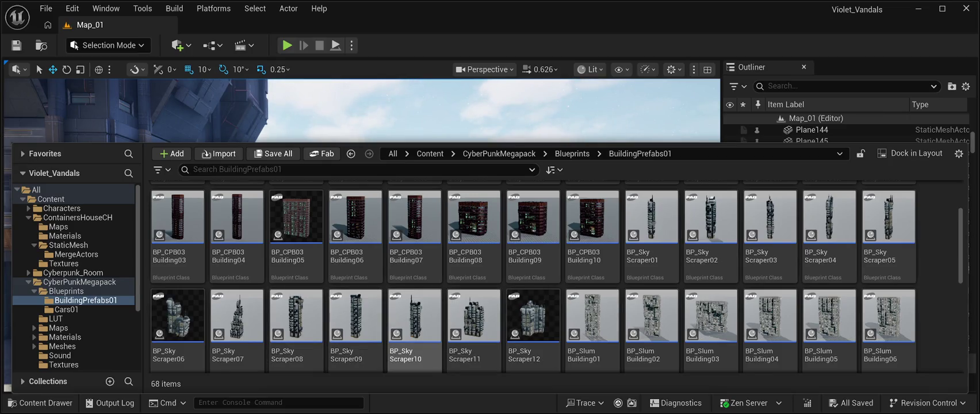
click(413, 322)
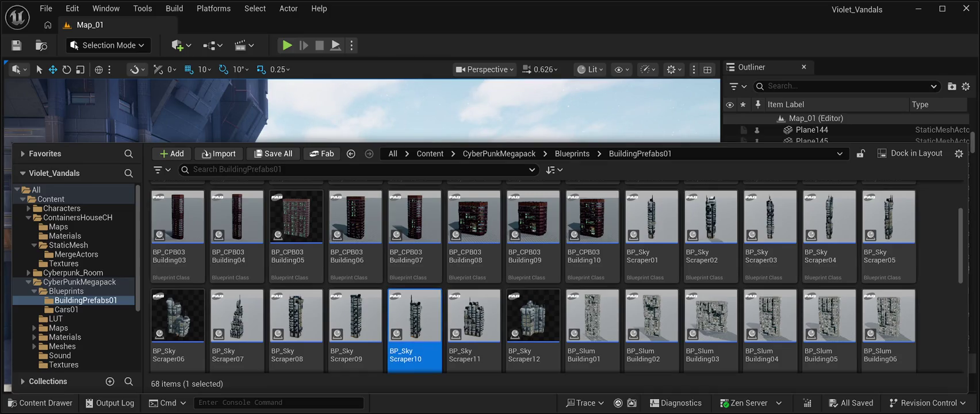
Step: Place BP_SkyScraper10 from the Content Drawer beside the street buildings
drag(414, 322, 362, 230)
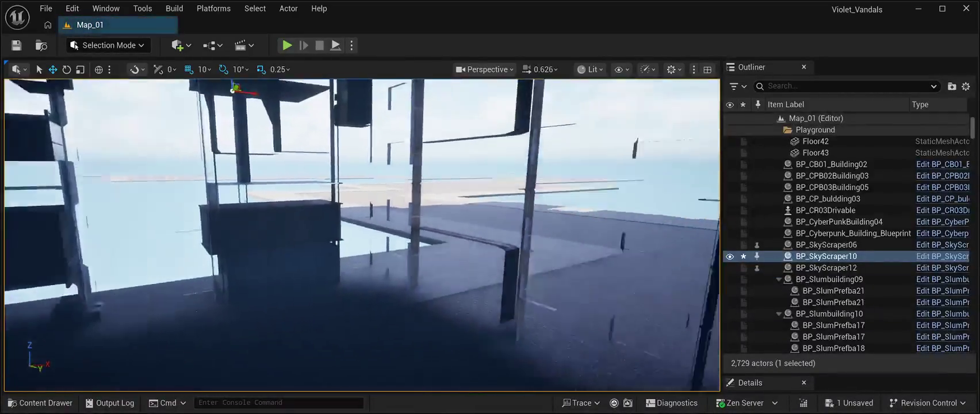
key(s)
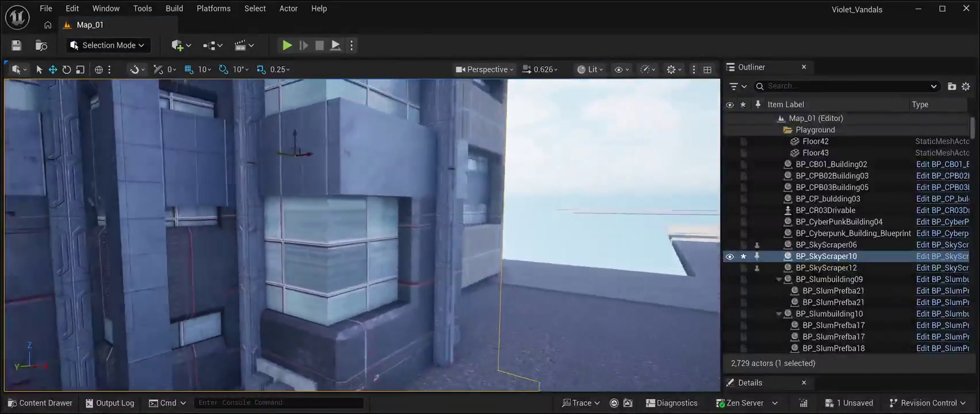
key(s)
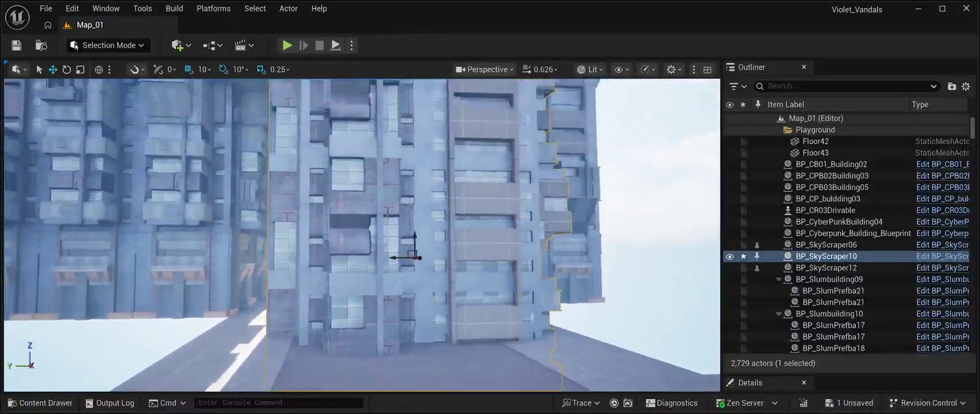
key(q)
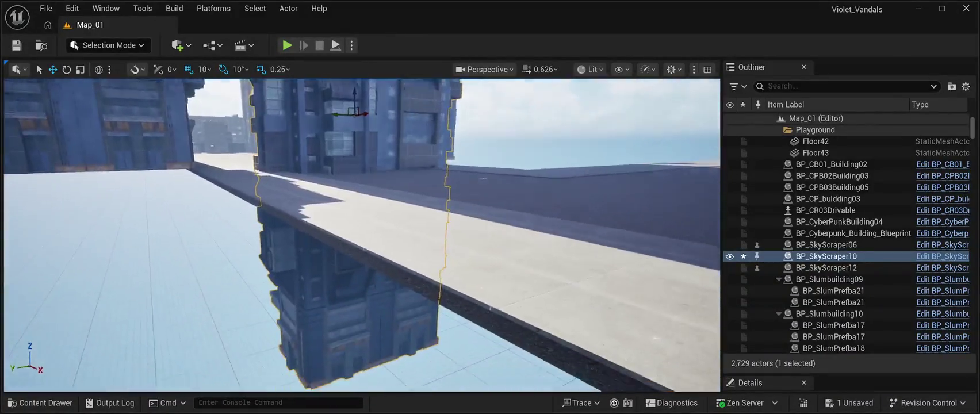
key(d)
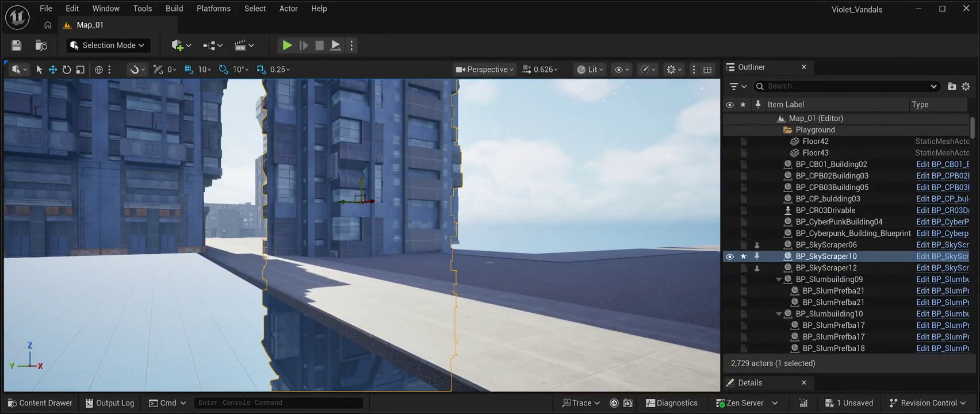
Step: Fly around the new skyscraper to inspect its facade and base, then raise it slightly
key(f)
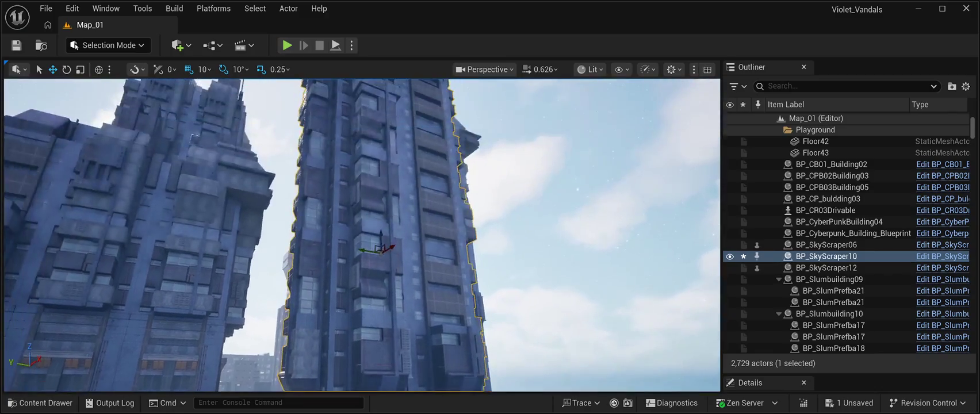
key(q)
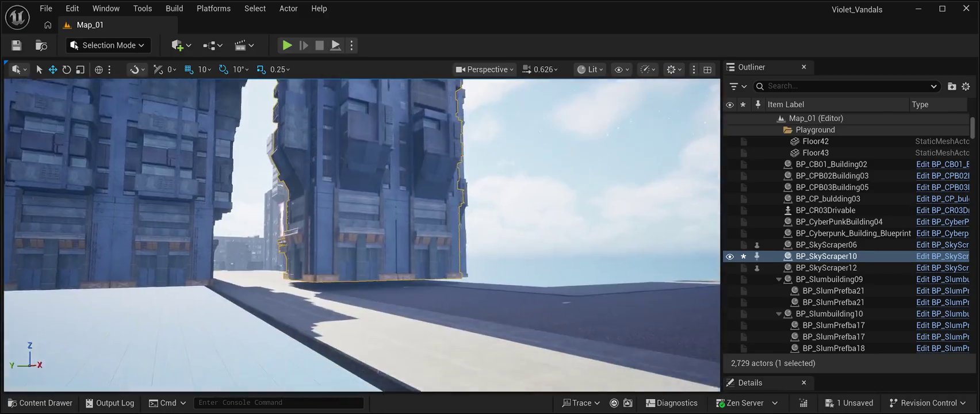
key(e)
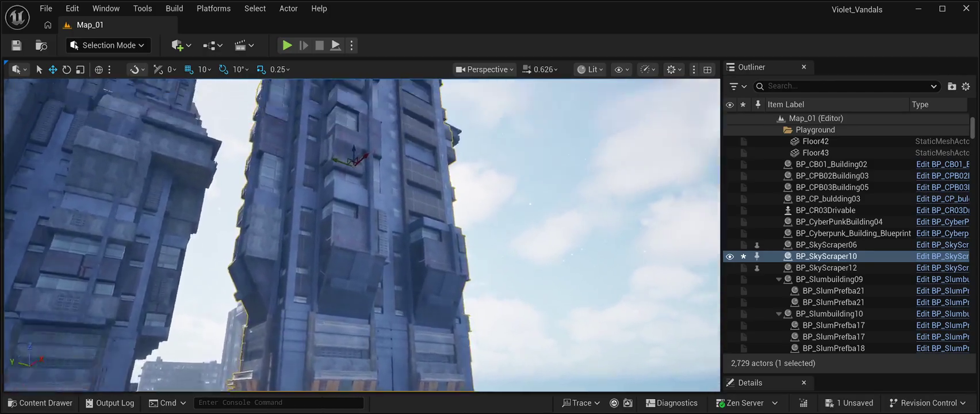
key(a)
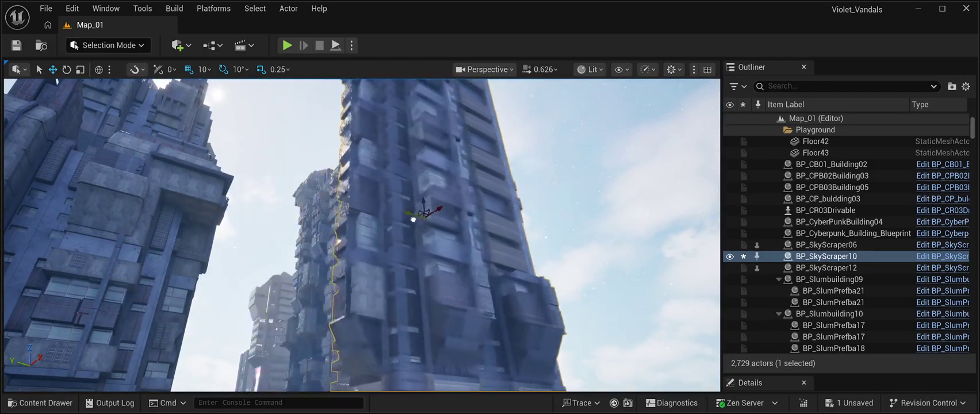
key(q)
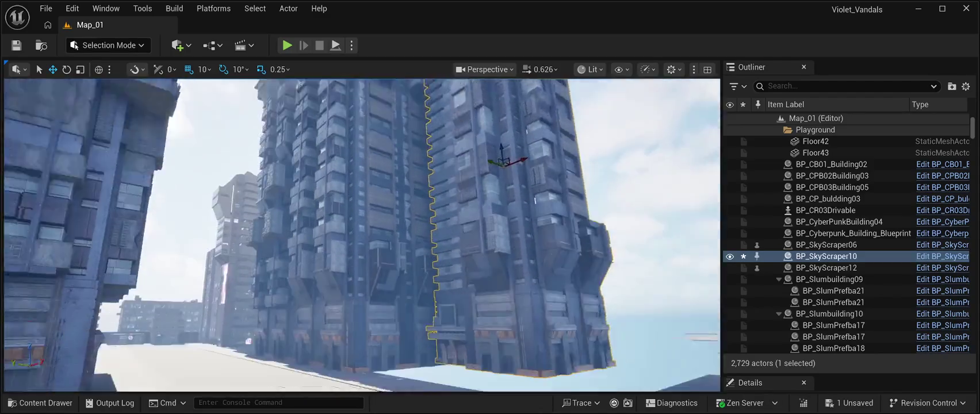
key(e)
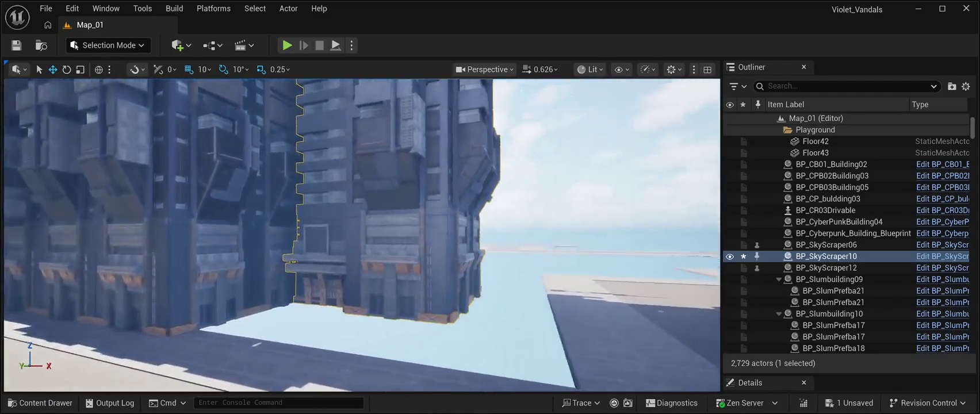
key(a)
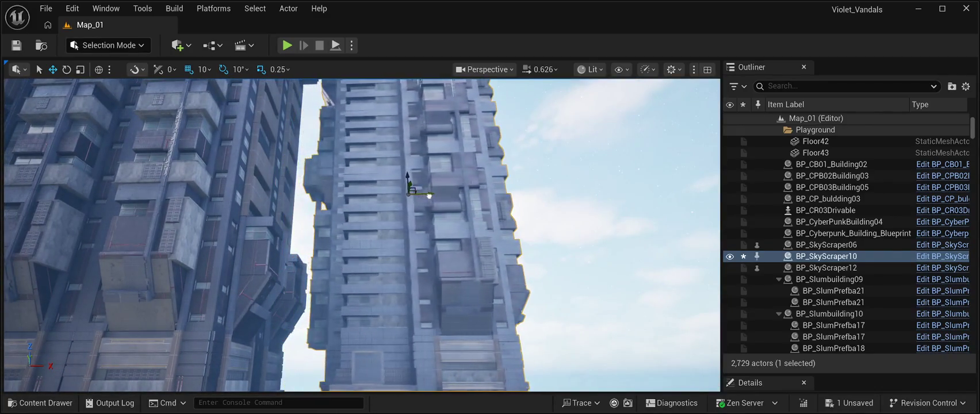
key(q)
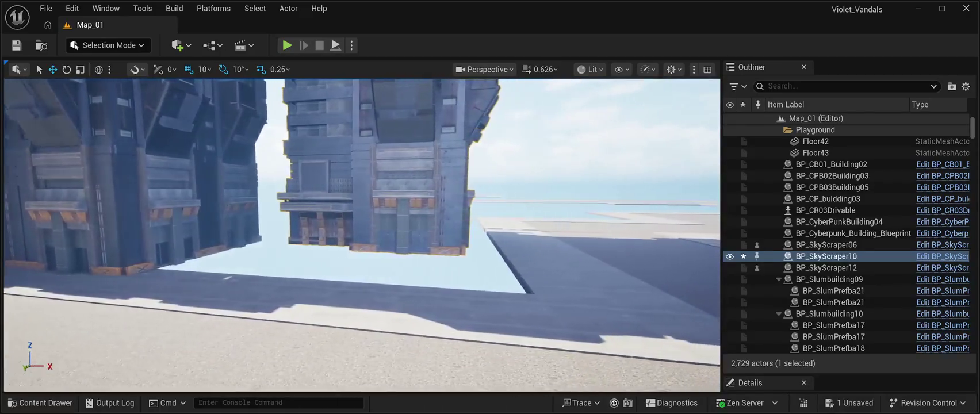
key(d)
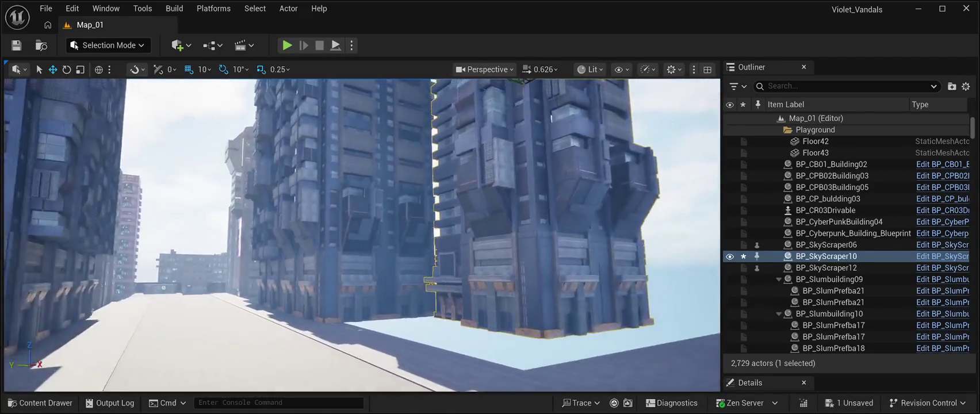
key(w)
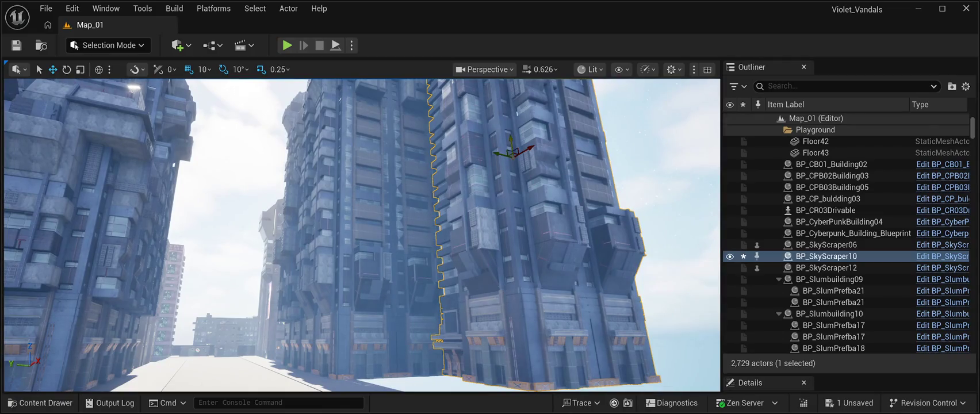
key(d)
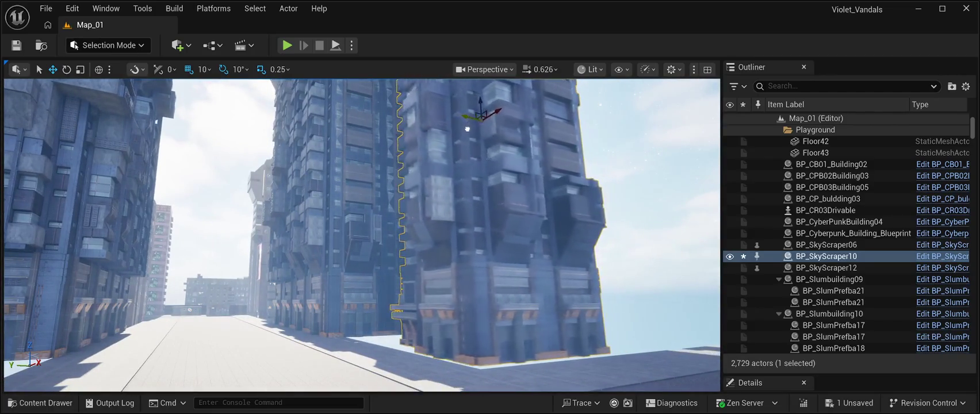
mouse_move(470, 100)
mouse_down()
mouse_move(425, 112)
mouse_move(442, 90)
mouse_up()
Step: Raise the skyscraper slightly, save the level, and duplicate Floor8 into Floor44
drag(368, 229, 368, 195)
key(ctrl+s)
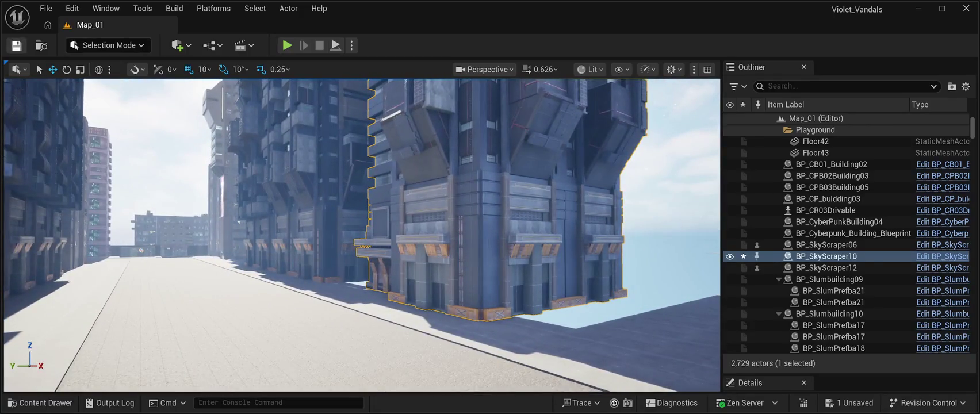
mouse_move(368, 230)
mouse_down()
mouse_move(388, 216)
mouse_move(371, 219)
mouse_move(377, 197)
mouse_move(376, 242)
mouse_move(322, 241)
mouse_up()
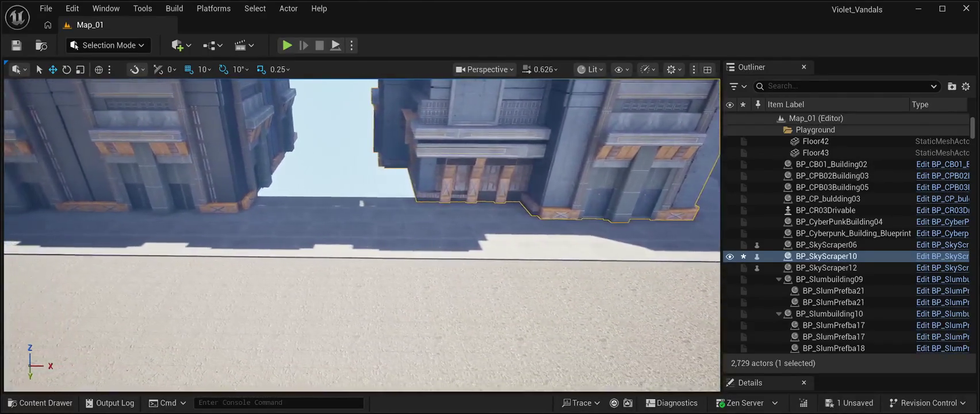
click(321, 242)
key(ctrl+d)
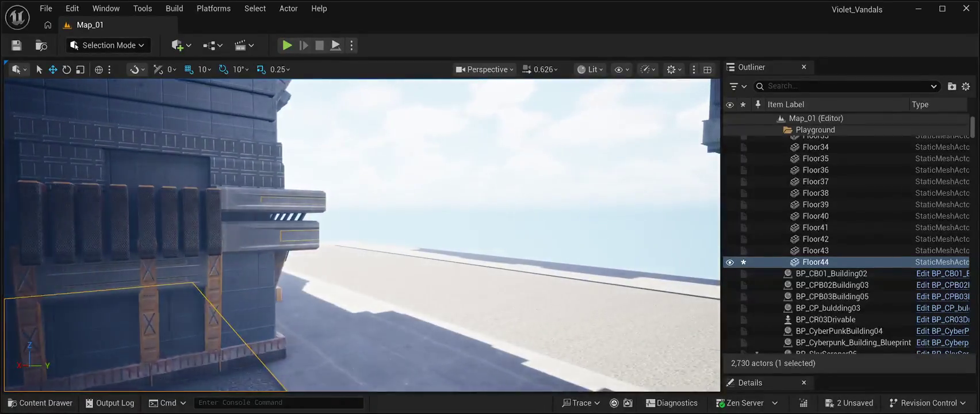
Step: Select BP_SkyScraper10 and expand the Details panel to show its Transform, Location Z 3830
click(845, 250)
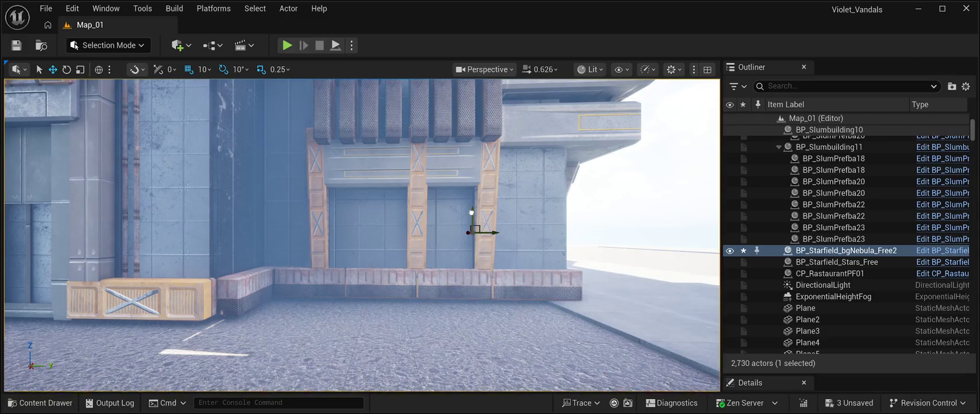
drag(471, 212, 471, 208)
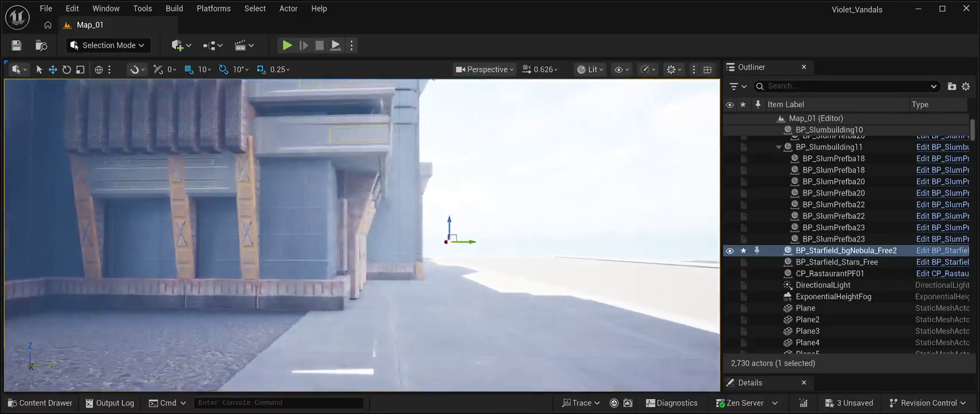
click(258, 230)
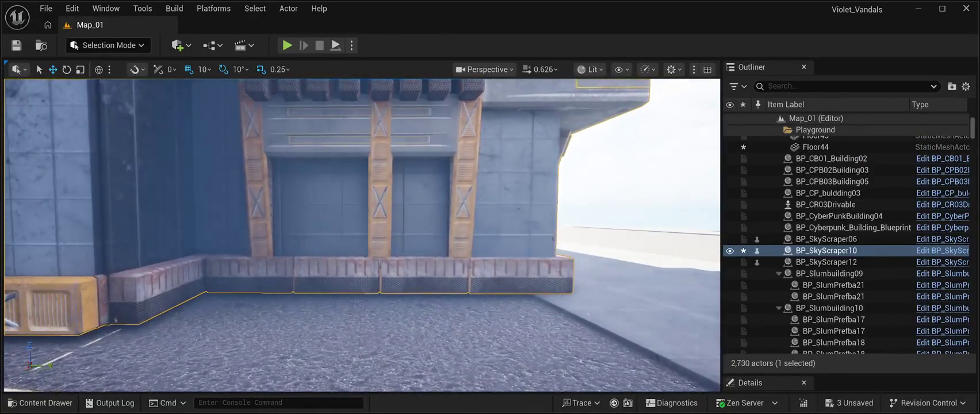
drag(850, 373, 850, 155)
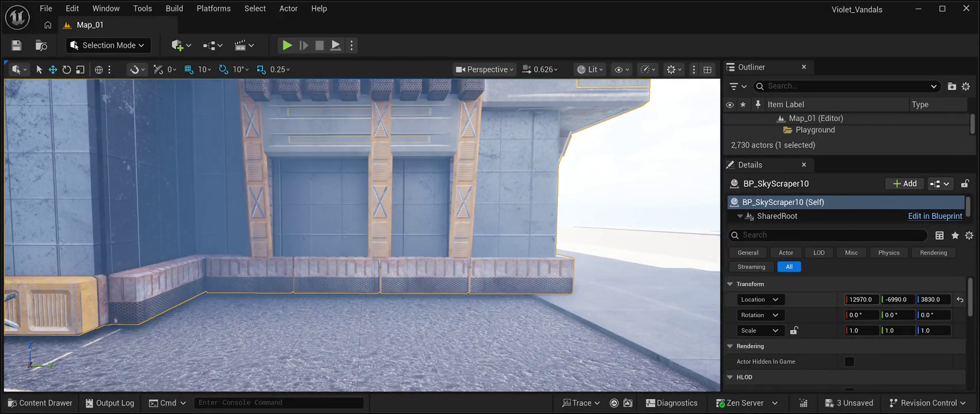
Step: Lower BP_SkyScraper10 just below Z 3830 and browse to its asset in BuildingPrefabs01
drag(932, 299, 923, 299)
mouse_move(362, 230)
mouse_down()
mouse_move(225, 229)
mouse_move(216, 201)
mouse_move(222, 230)
mouse_move(253, 230)
mouse_move(230, 230)
mouse_up()
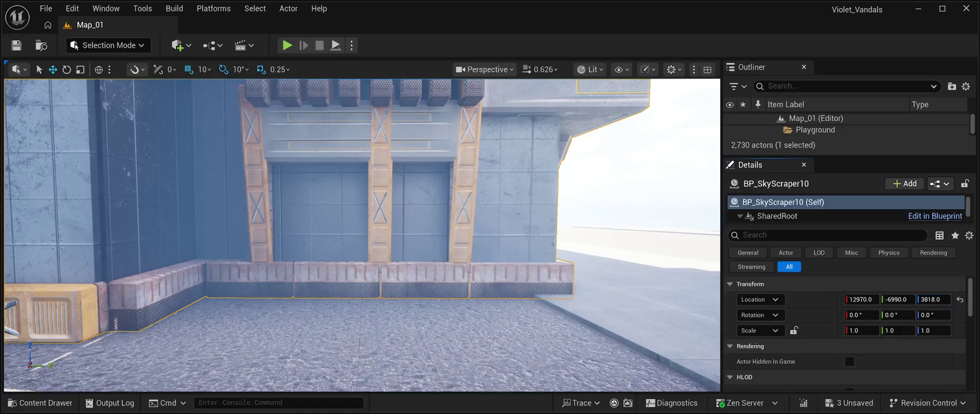
key(ctrl+b)
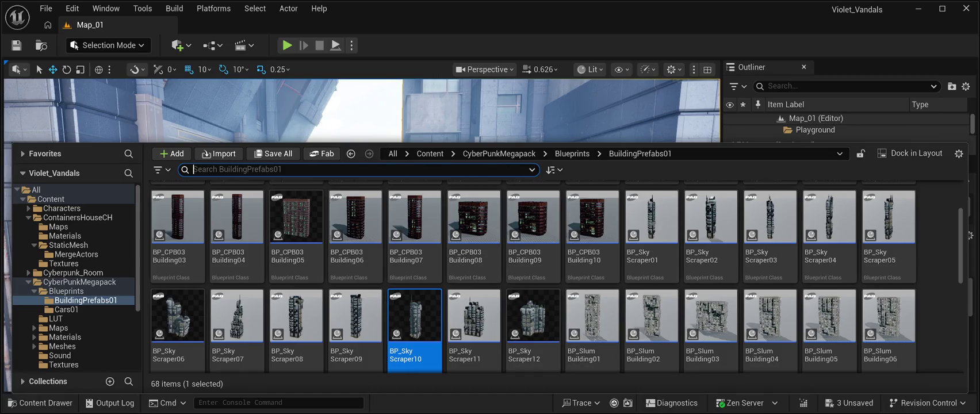
key(ctrl+space)
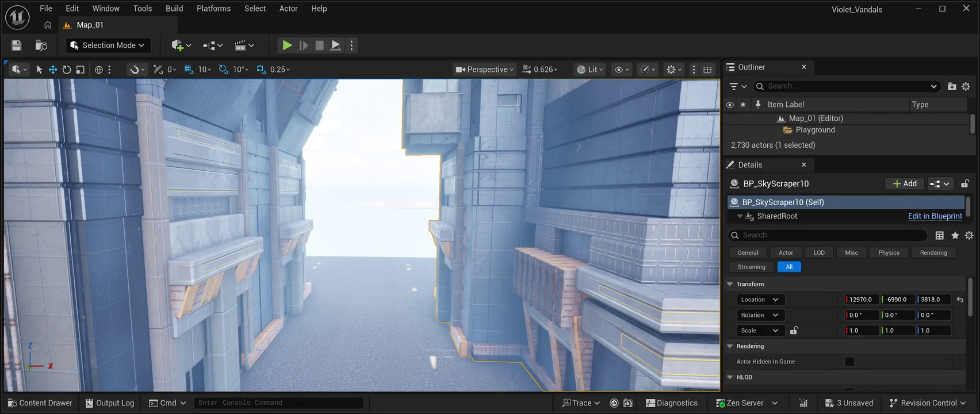
click(40, 403)
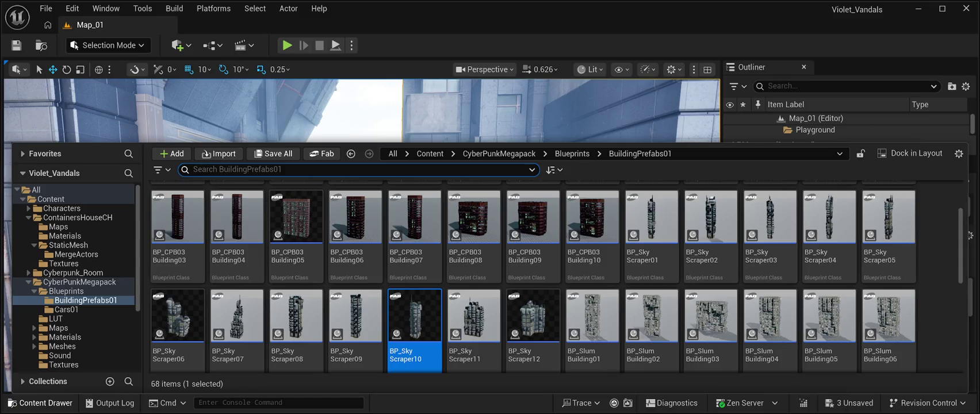
key(ctrl+space)
key(ctrl+space)
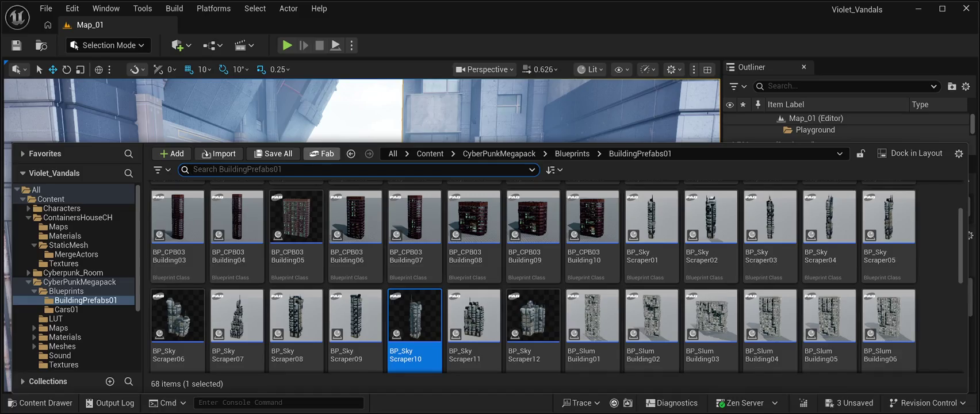
key(ctrl+space)
key(Up)
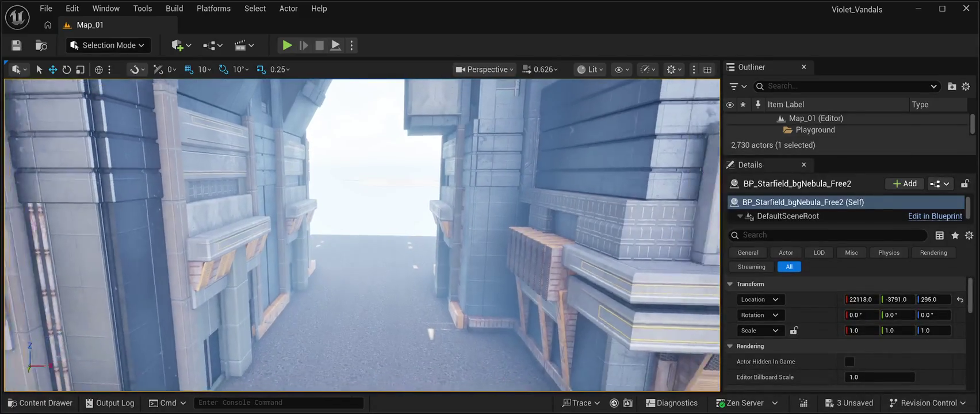
key(Up)
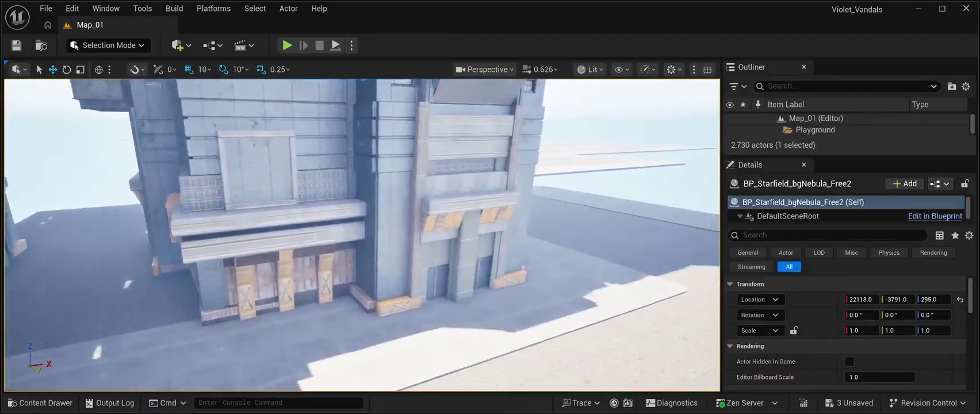
key(Up)
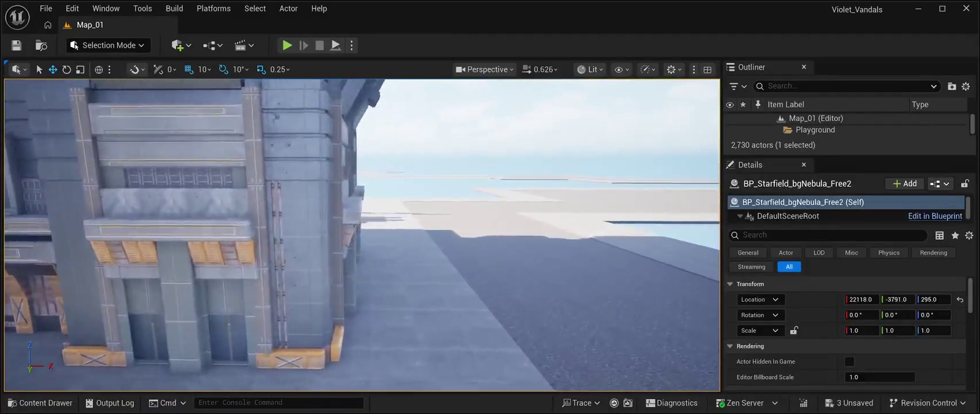
key(Up)
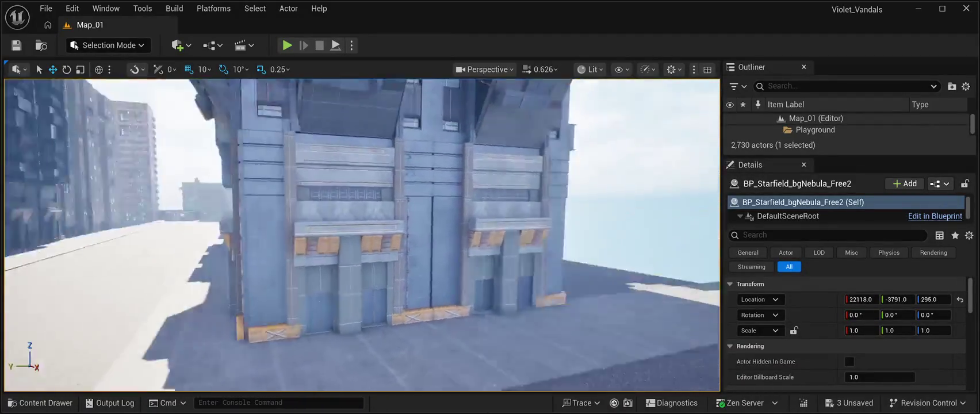
key(Up)
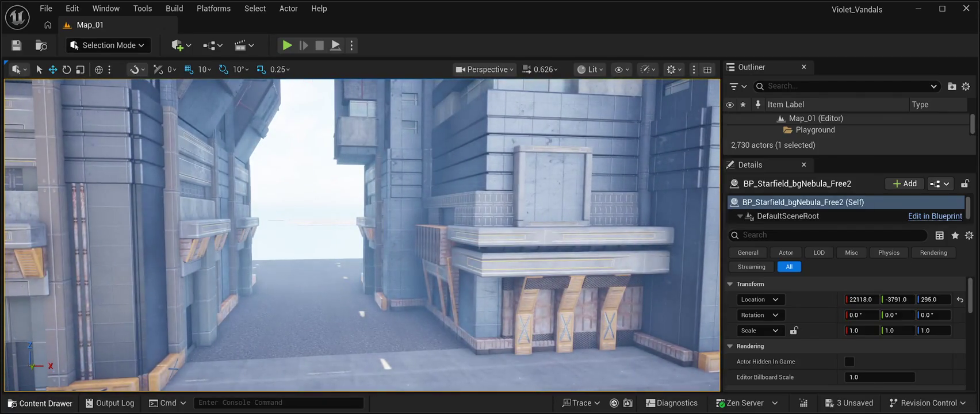
key(ctrl+space)
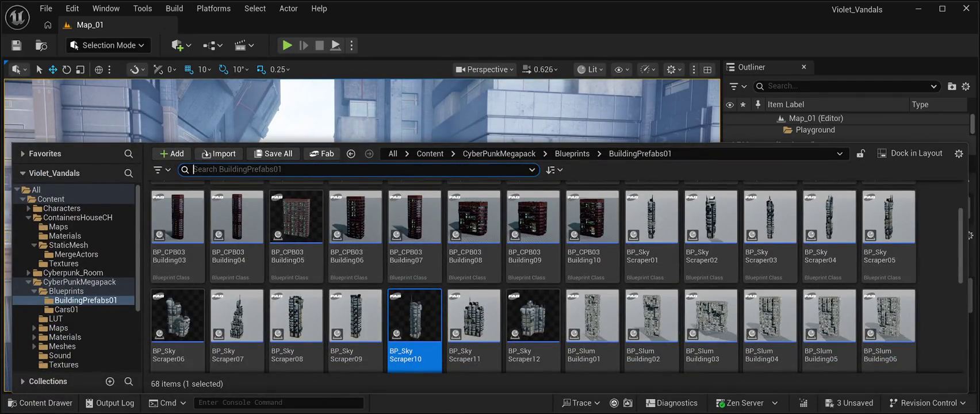
key(ctrl+space)
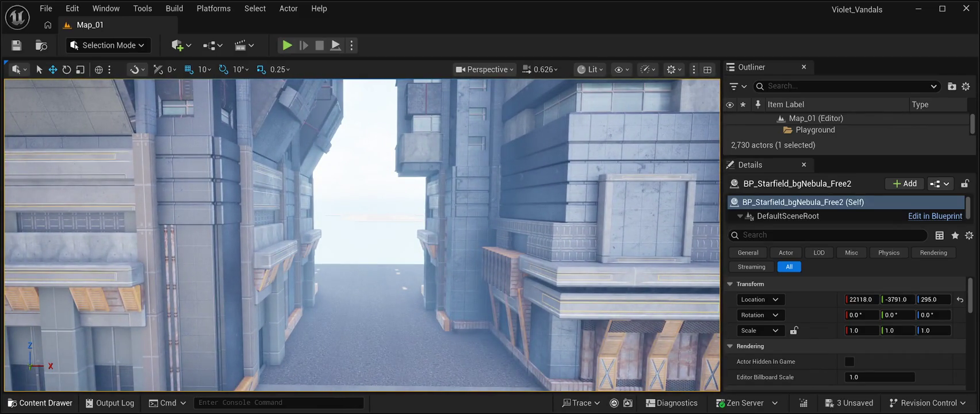
click(41, 403)
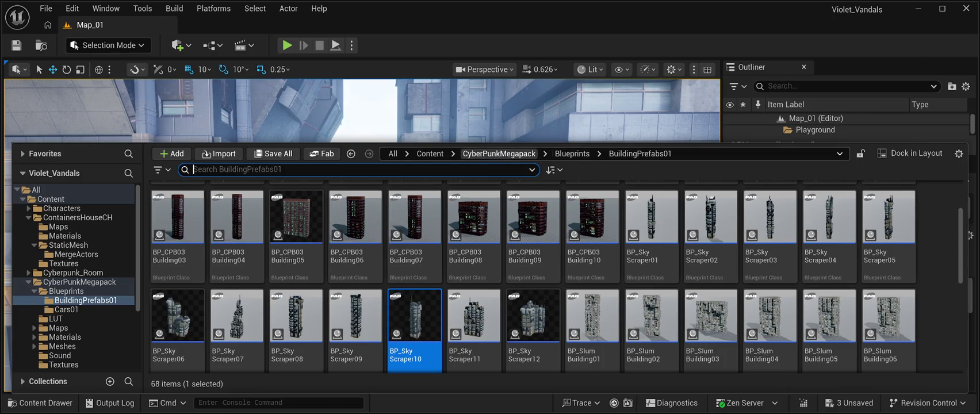
Step: Browse to the SM_BackGate mesh in the CyberPunkMegapack Meshes folder
click(499, 153)
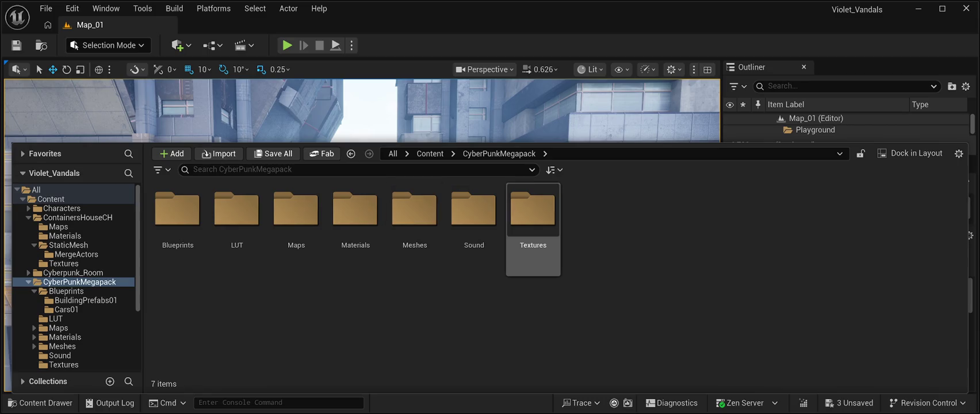
double_click(414, 209)
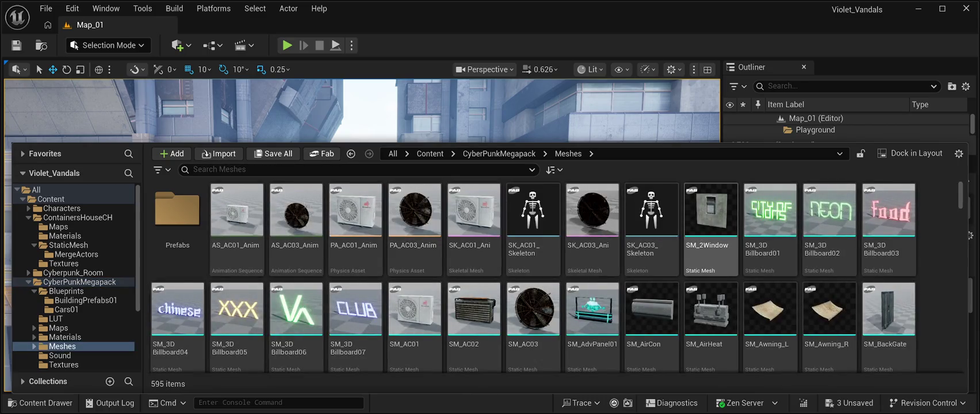
scroll(710, 241, down, 2)
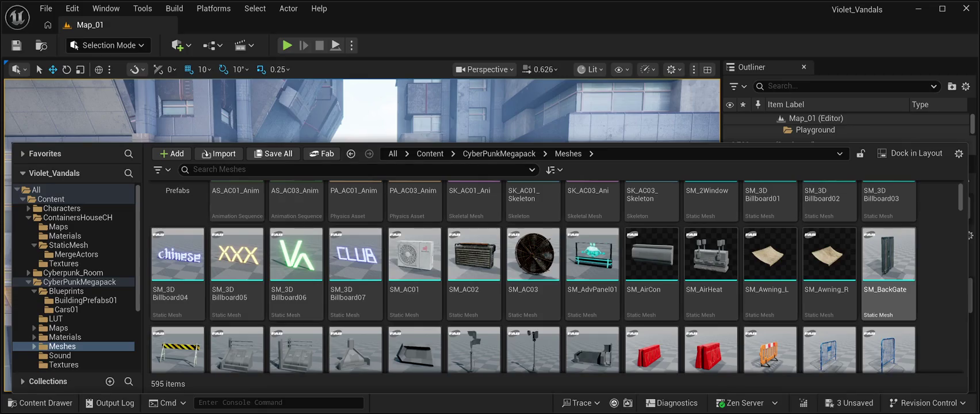
click(888, 259)
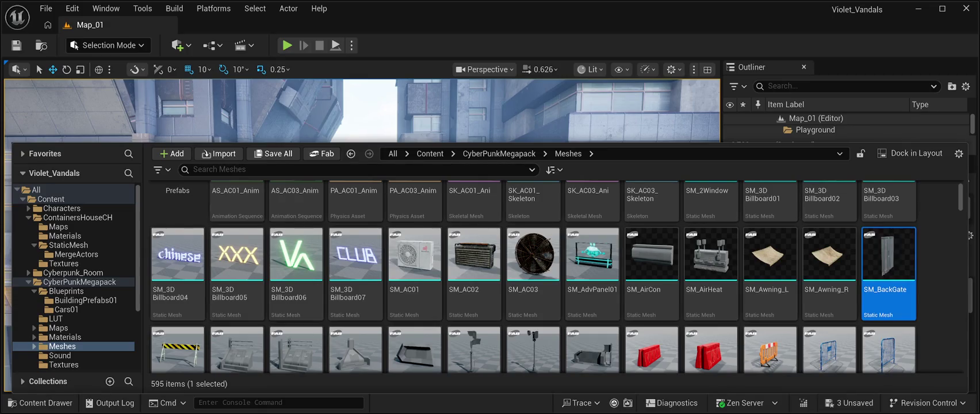
click(418, 106)
Step: Place SM_BackGate in the alley at 11050, -6690, 0 and begin rotating it
drag(378, 271, 376, 339)
key(e)
mouse_move(357, 344)
mouse_down()
mouse_move(417, 339)
mouse_move(339, 334)
mouse_move(341, 348)
mouse_move(377, 360)
mouse_up()
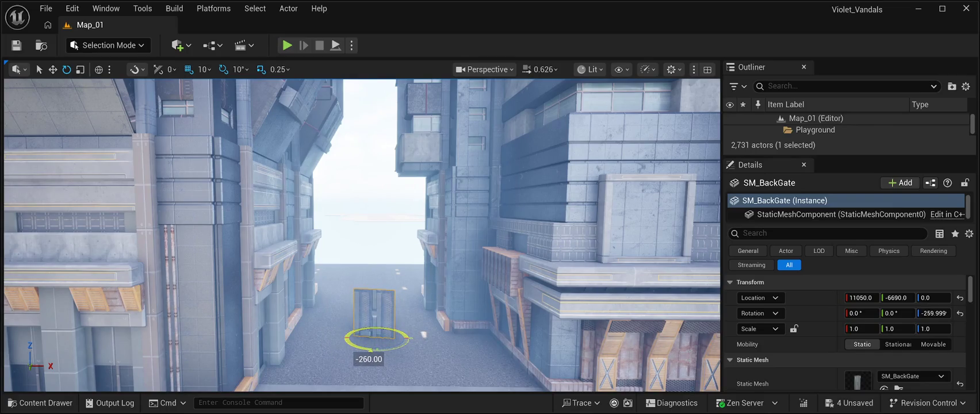
Step: Spin SM_BackGate around Z to a yaw of about -270°, checking it from several angles
mouse_move(377, 356)
mouse_down()
mouse_move(367, 333)
mouse_move(341, 332)
mouse_move(383, 327)
mouse_move(336, 339)
mouse_up()
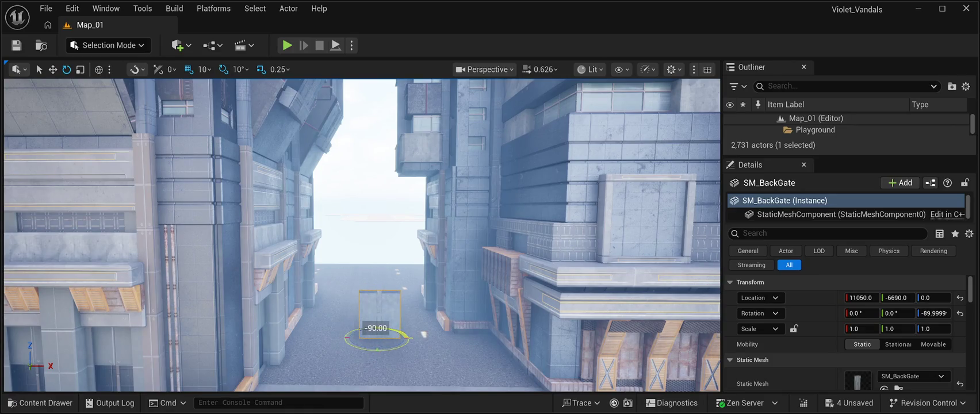
key(w)
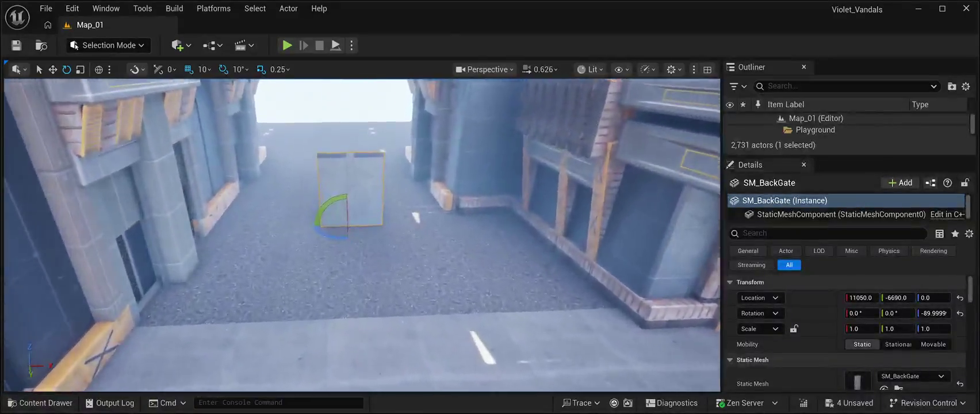
key(w)
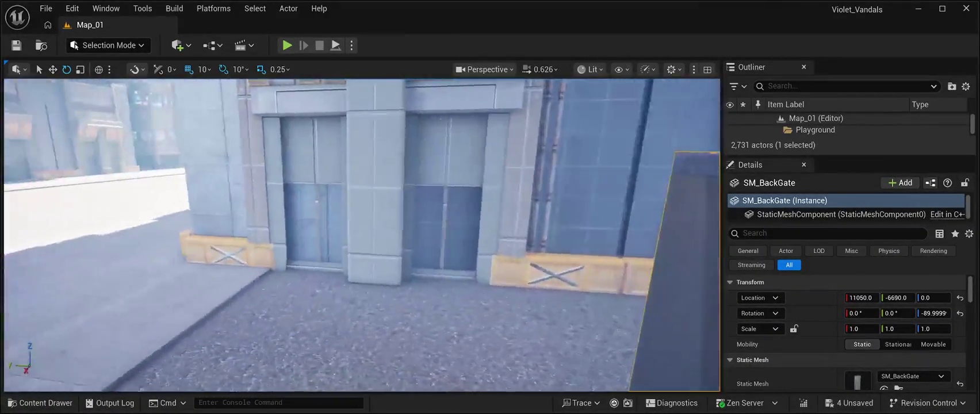
key(s)
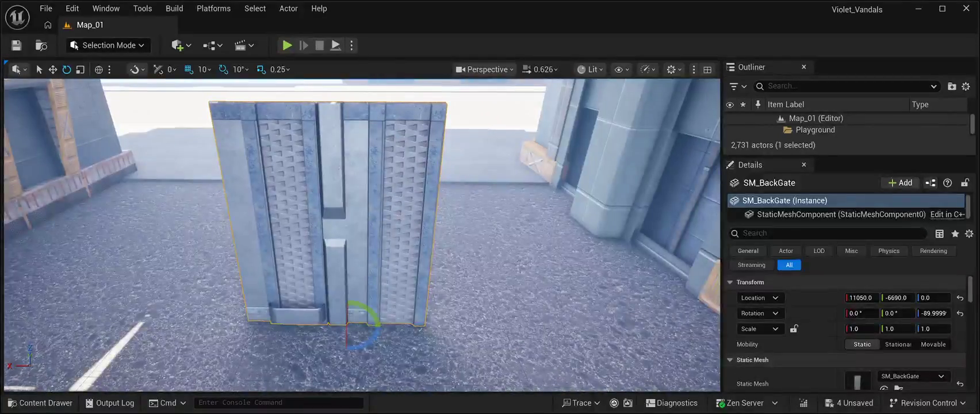
drag(362, 327, 296, 336)
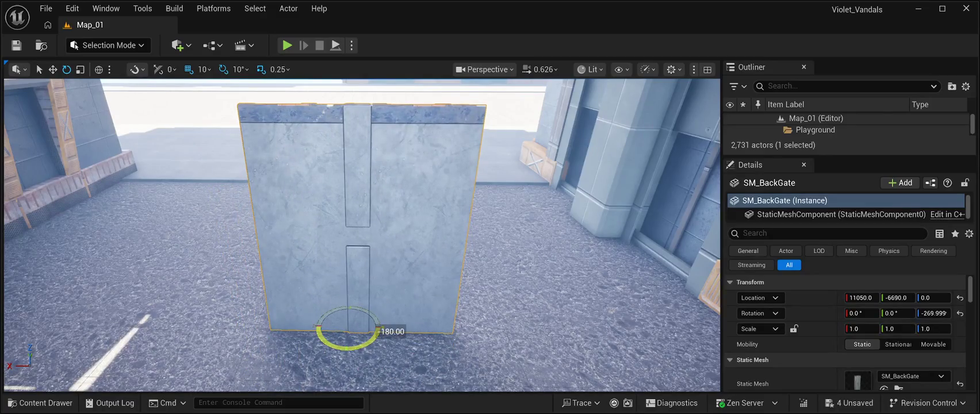
key(w)
key(s)
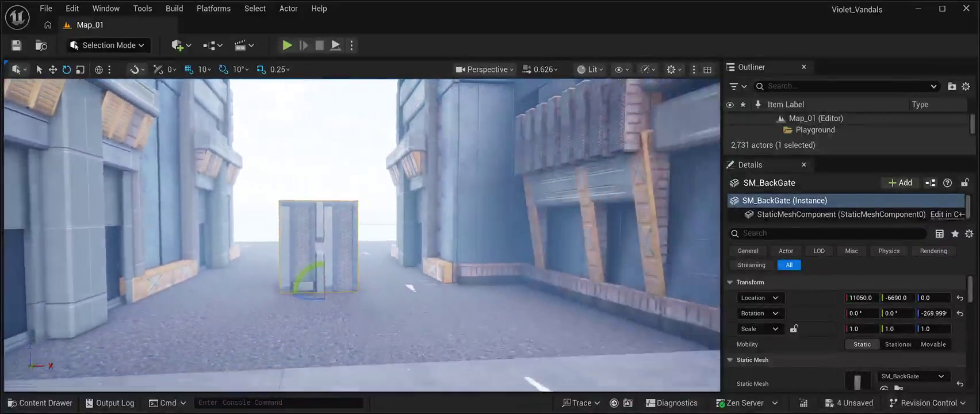
key(d)
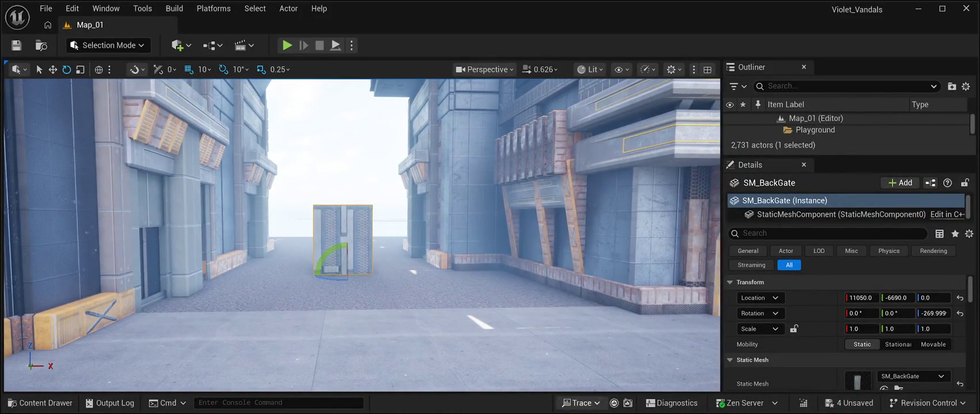
Step: Scale SM_BackGate up to 5 on X, Y and Z
click(860, 328)
text(5)
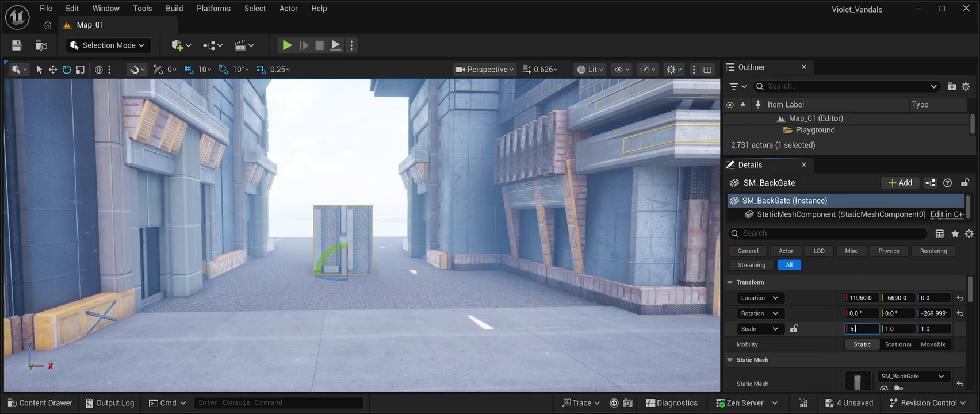
key(Return)
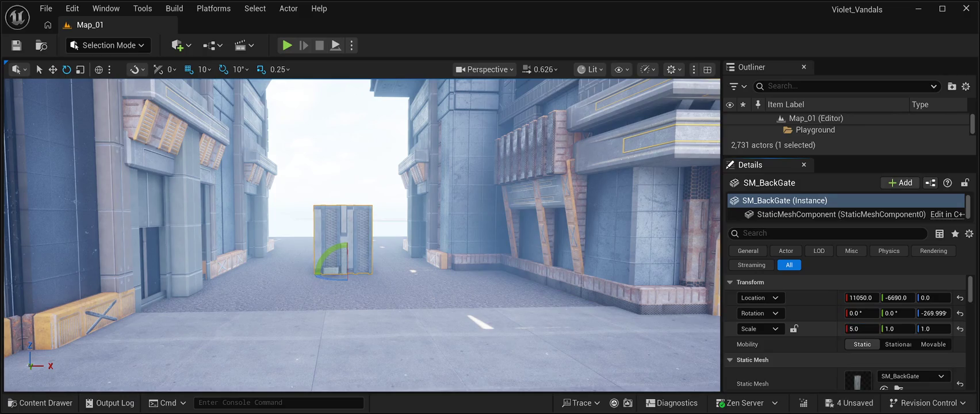
drag(362, 236, 299, 236)
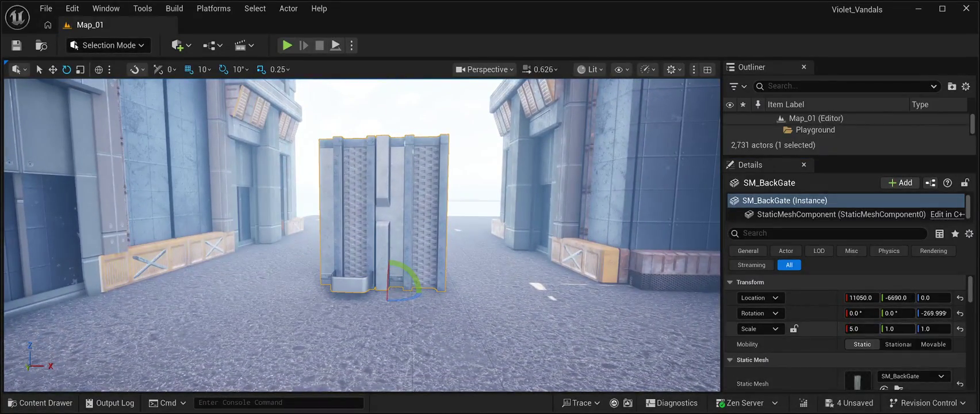
click(890, 328)
text(5)
key(Return)
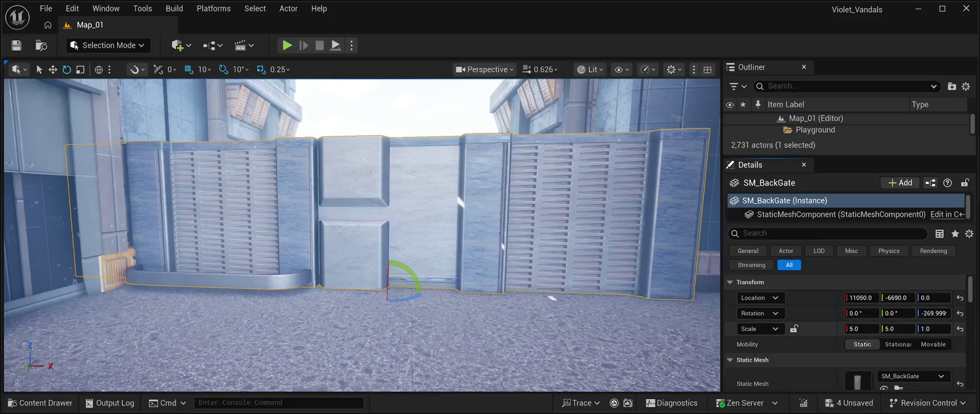
click(926, 329)
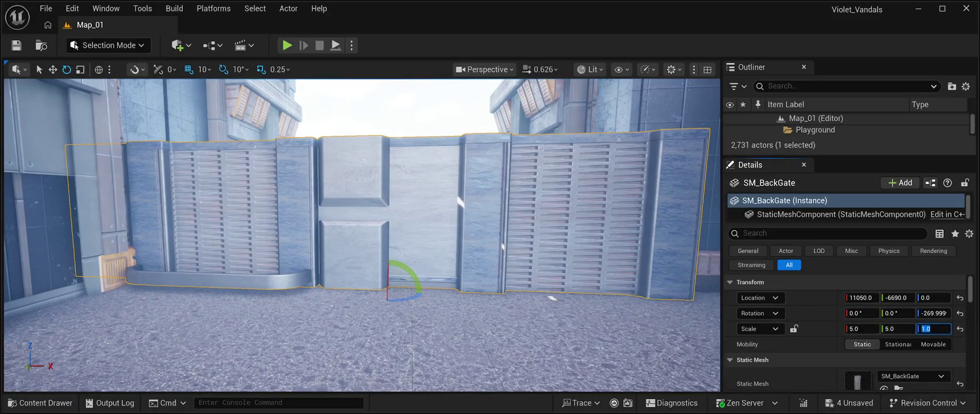
text(5)
key(Return)
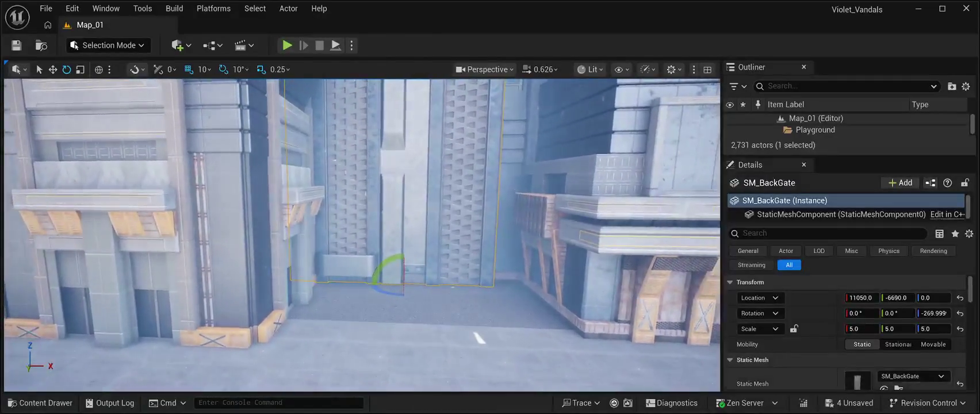
Step: Reduce SM_BackGate's scale to 3.0 on all three axes
click(861, 328)
text(3.0)
key(Return)
click(897, 328)
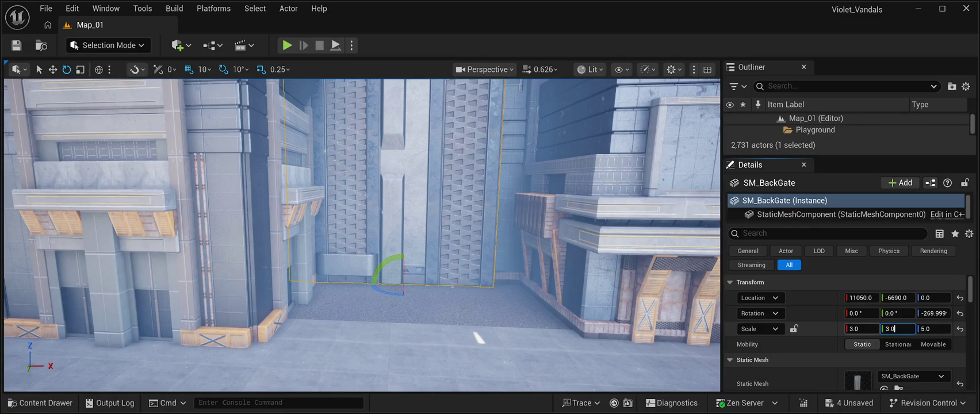
key(Return)
click(932, 328)
text(3)
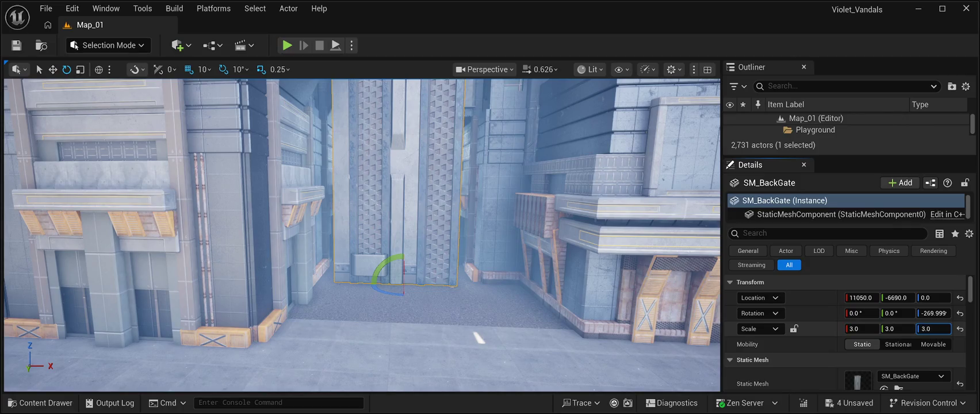
key(Return)
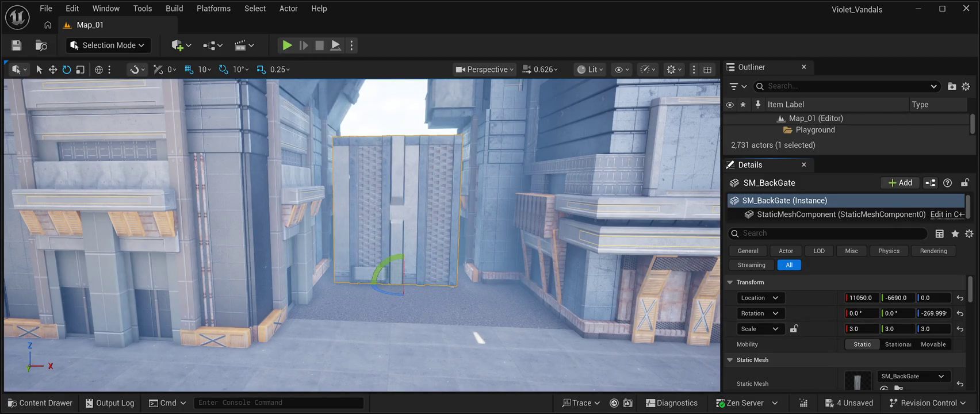
key(w)
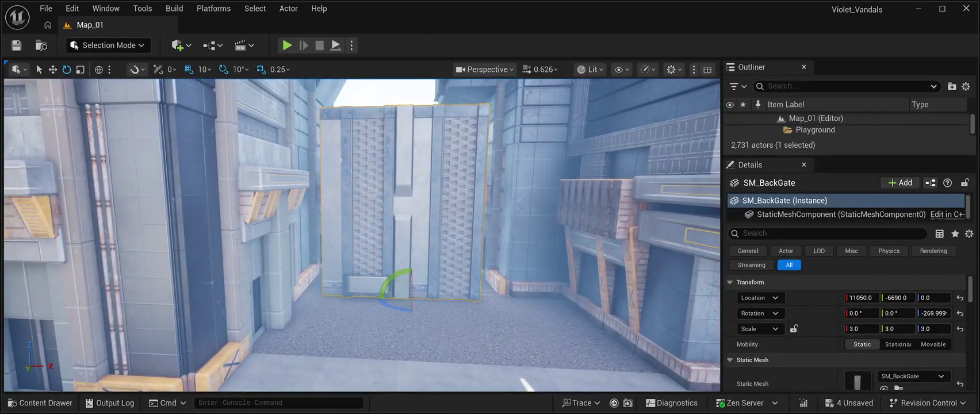
Step: Push SM_BackGate farther down the alley to Location Y -7720
key(w)
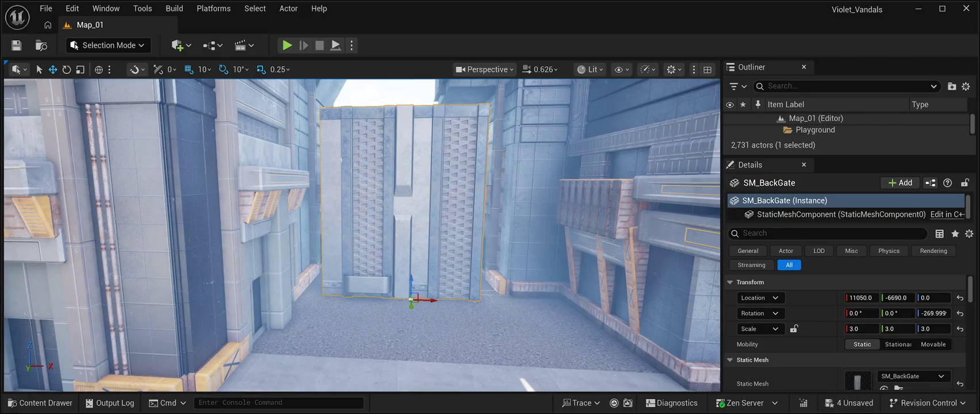
drag(431, 299, 434, 263)
scroll(433, 262, up, 5)
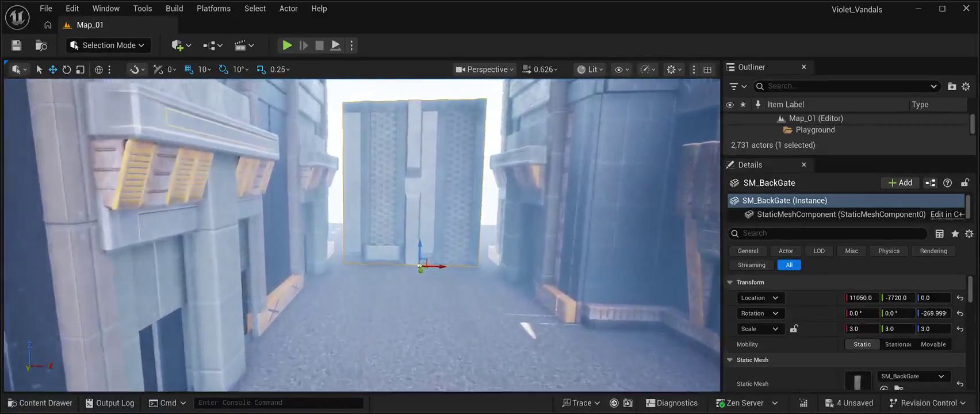
scroll(434, 263, down, 5)
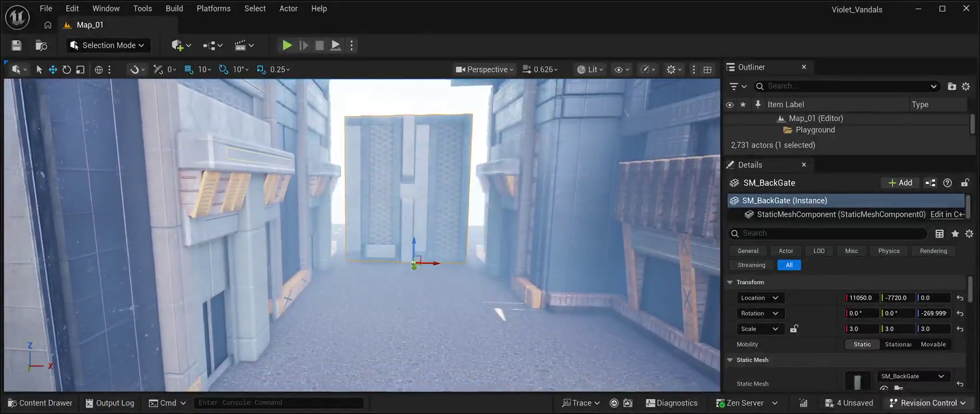
Step: Set the gate's scale to X 2.0, Z 2.02, then widen Y to about 4.05
drag(932, 328, 917, 328)
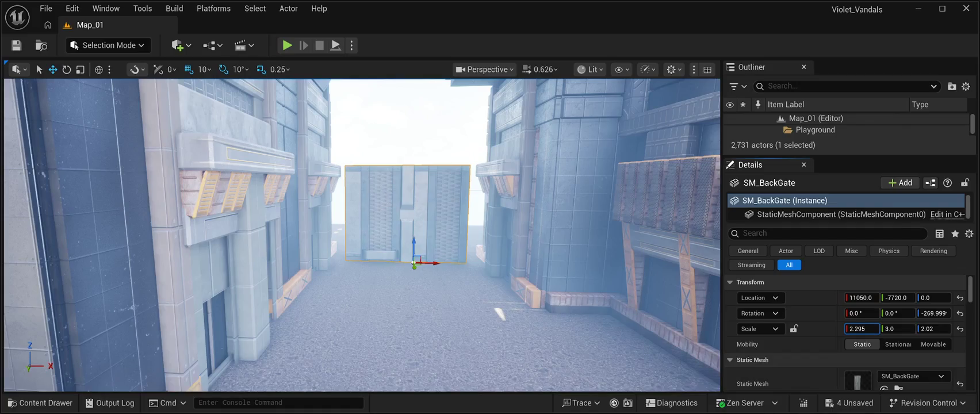
mouse_move(860, 328)
mouse_down()
mouse_move(837, 328)
mouse_move(861, 328)
mouse_up()
click(858, 328)
text(2)
key(Tab)
key(Return)
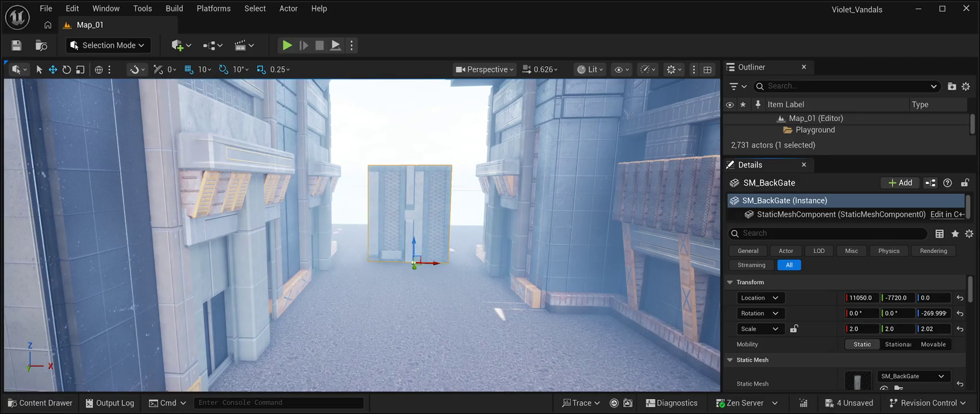
drag(897, 329, 941, 328)
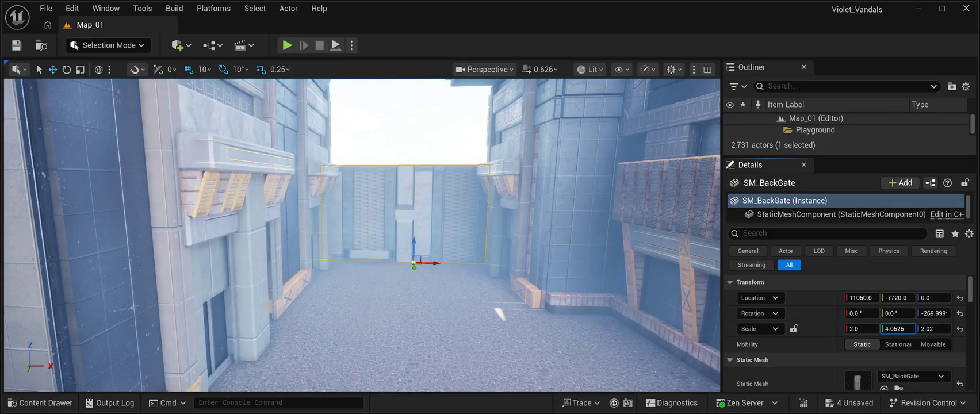
Step: Push SM_BackGate farther back and widen its Y scale to 4.8025
scroll(362, 236, up, 5)
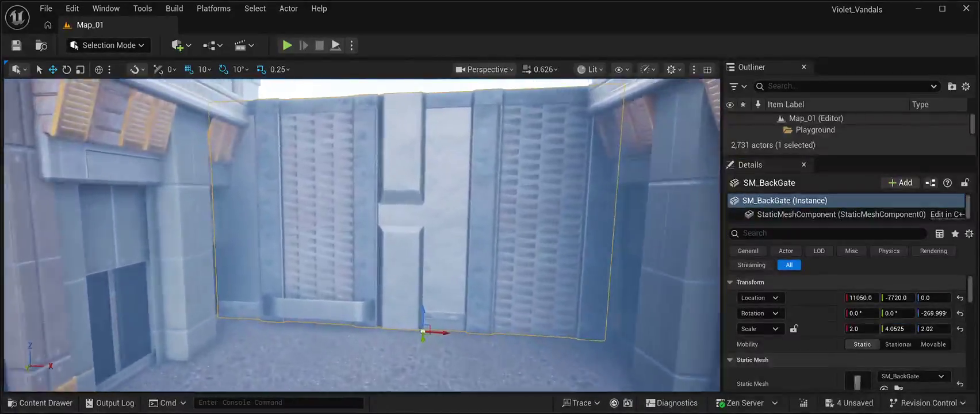
scroll(362, 235, up, 5)
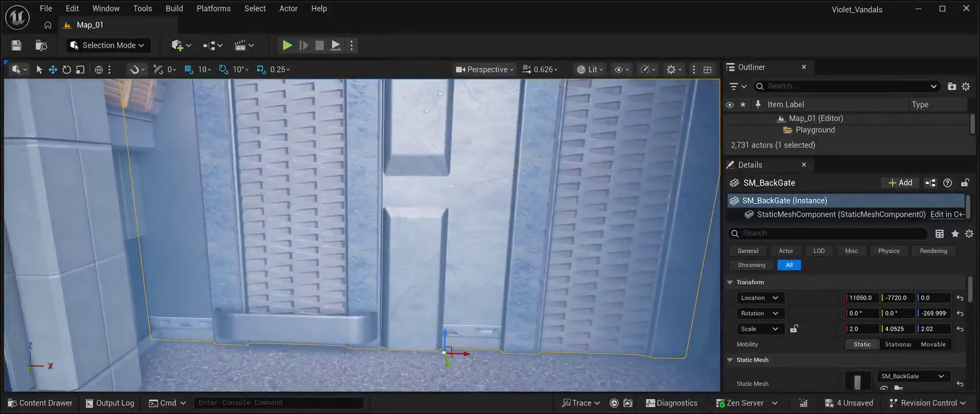
scroll(362, 235, down, 5)
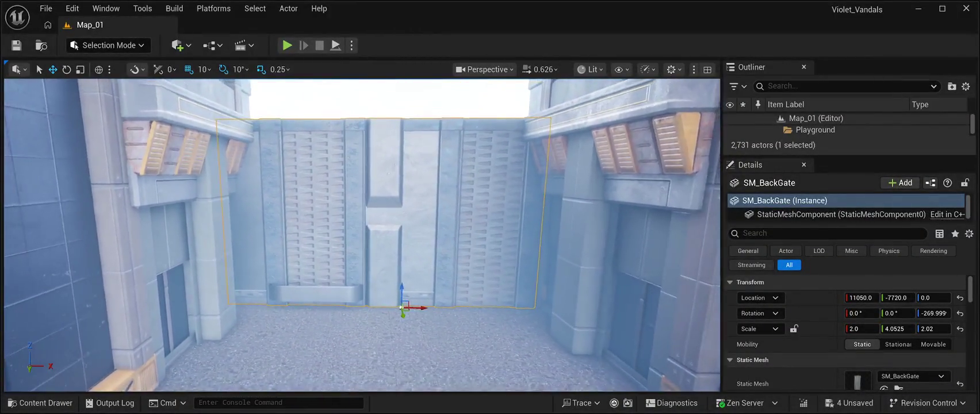
scroll(362, 236, up, 1)
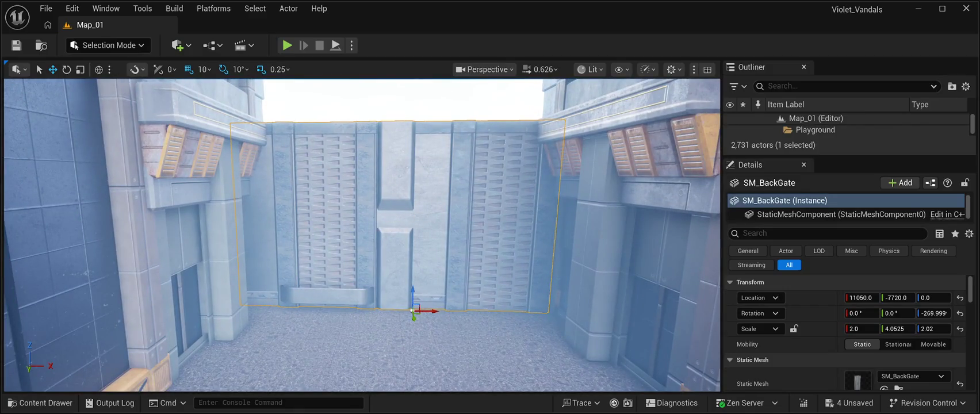
scroll(363, 236, up, 5)
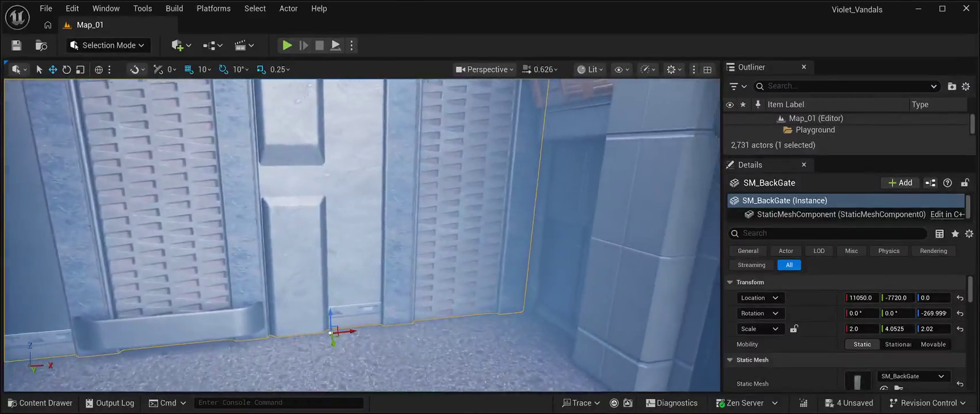
scroll(363, 236, up, 4)
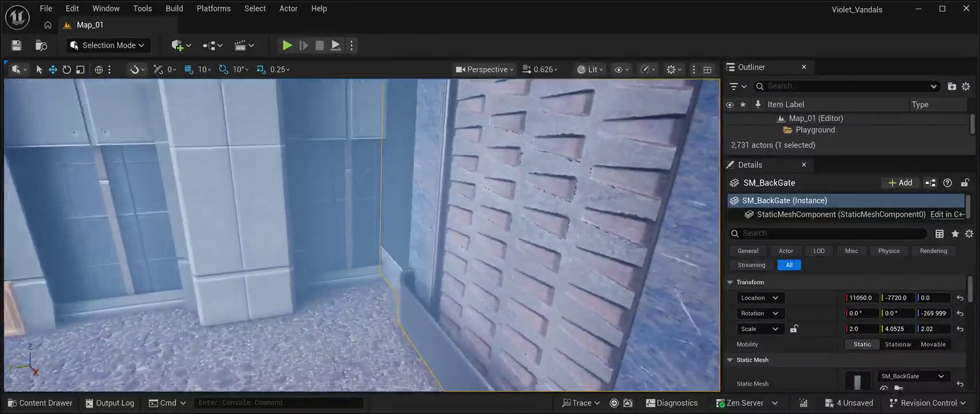
key(f)
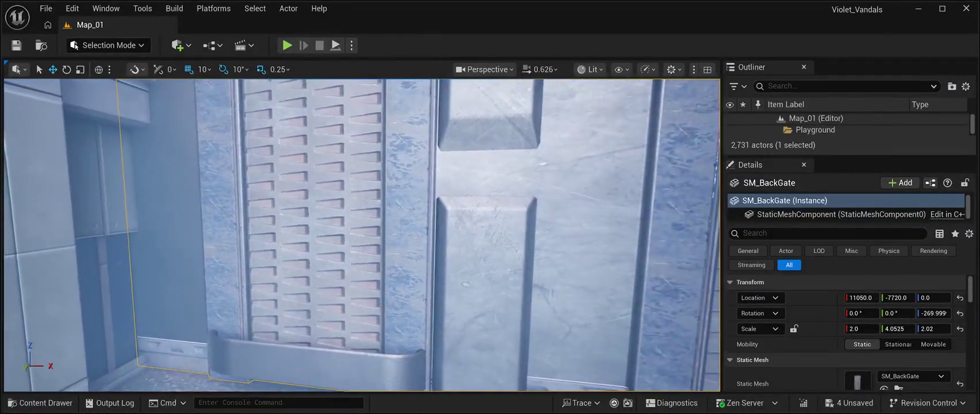
key(f)
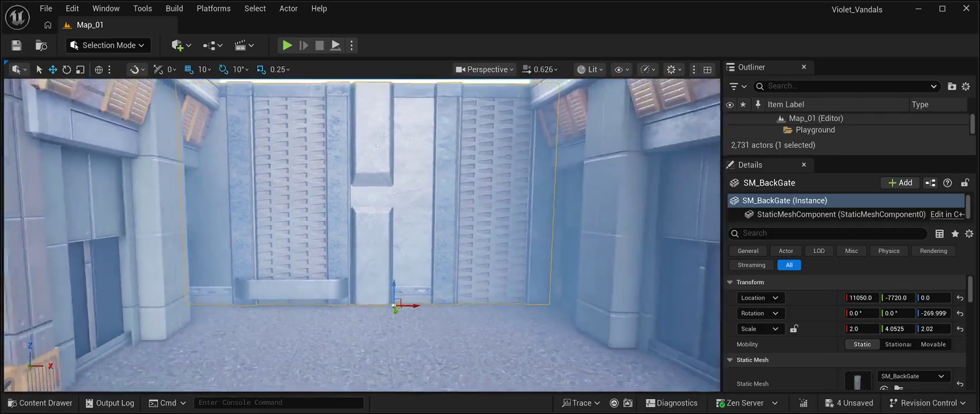
drag(394, 302, 399, 273)
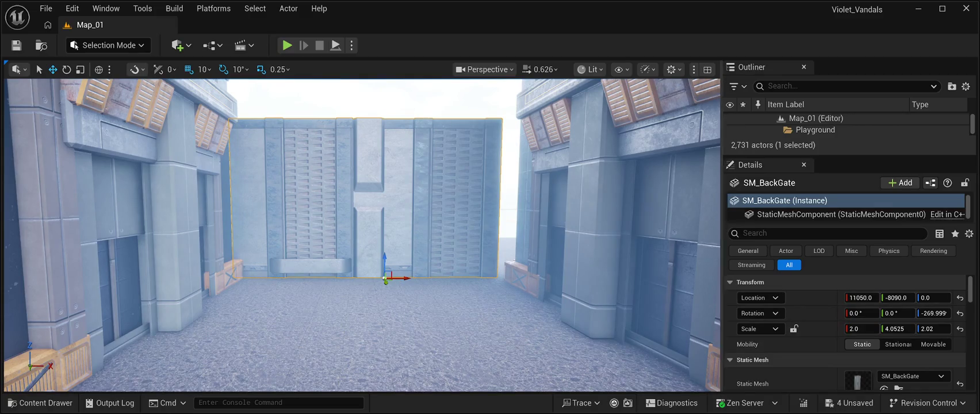
drag(896, 328, 914, 328)
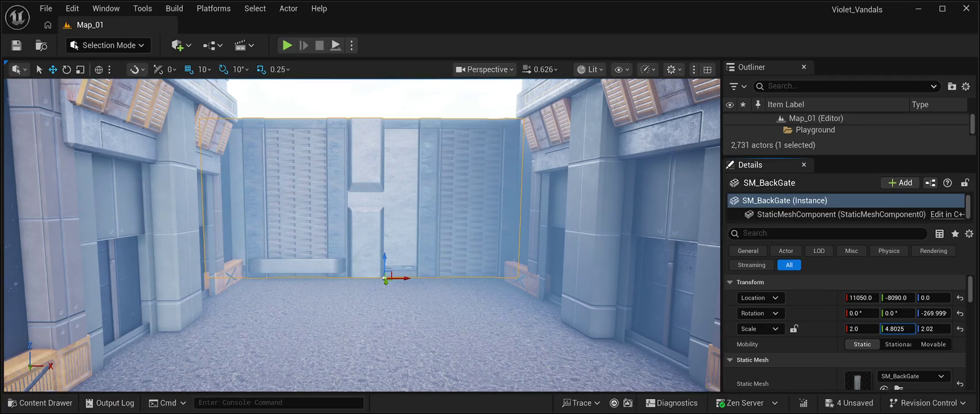
Step: Nudge the gate along X to 11140, -8090, 0, then locate its asset among the Meshes
mouse_move(385, 278)
mouse_down()
mouse_move(423, 279)
mouse_move(374, 250)
mouse_move(414, 256)
mouse_move(401, 278)
mouse_move(402, 256)
mouse_up()
key(f)
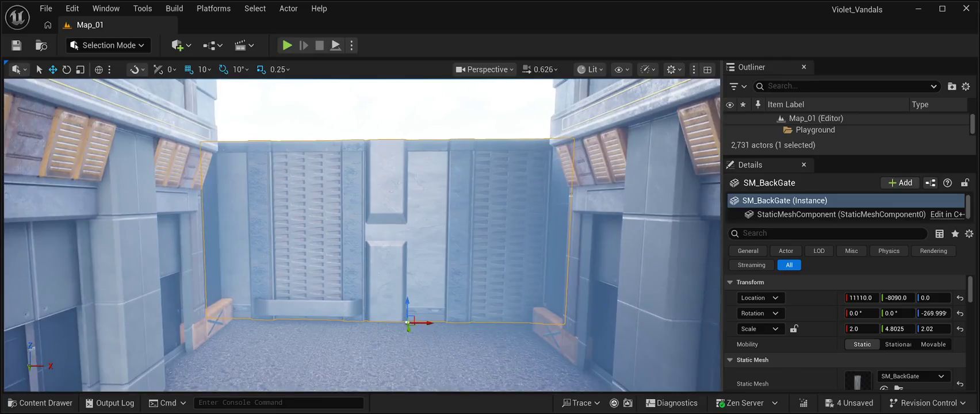
mouse_move(425, 323)
mouse_down()
mouse_move(409, 322)
mouse_move(449, 324)
mouse_move(434, 323)
mouse_up()
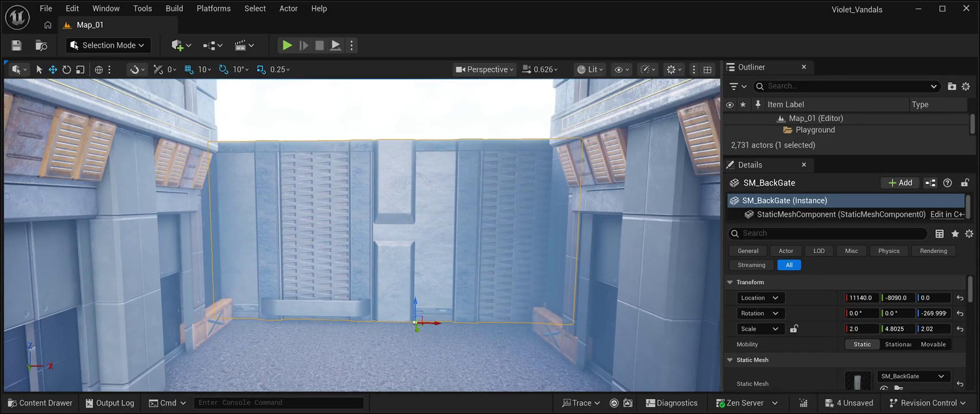
key(f)
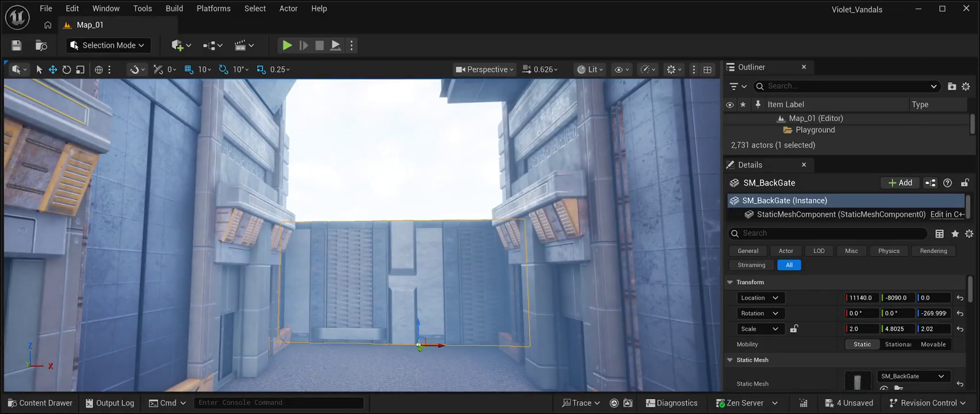
key(ctrl+b)
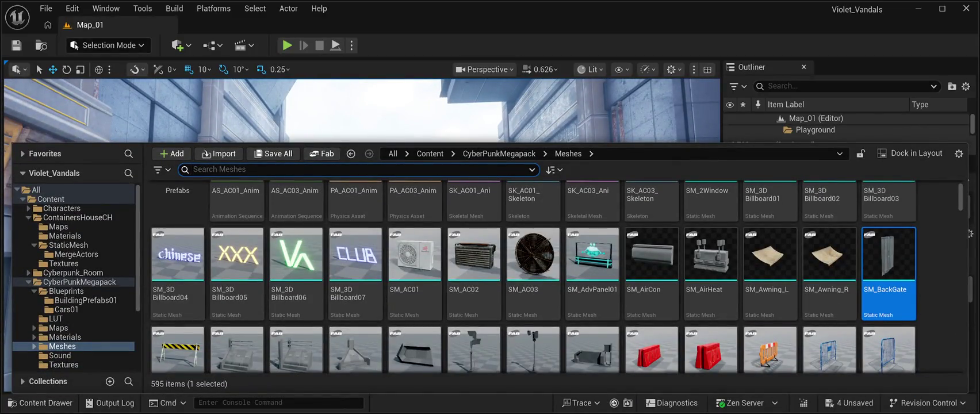
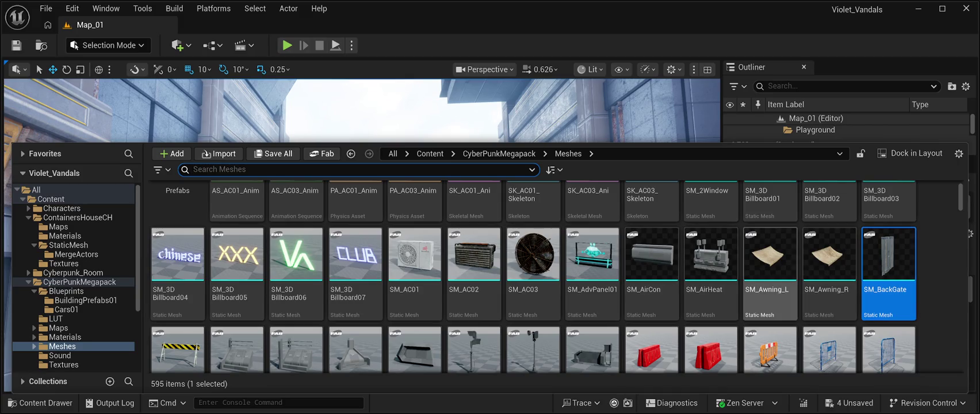
Step: Scroll the CyberPunkMegapack Meshes grid to the SM_Cyber Light lamps, then close the Content Drawer
scroll(711, 270, down, 1)
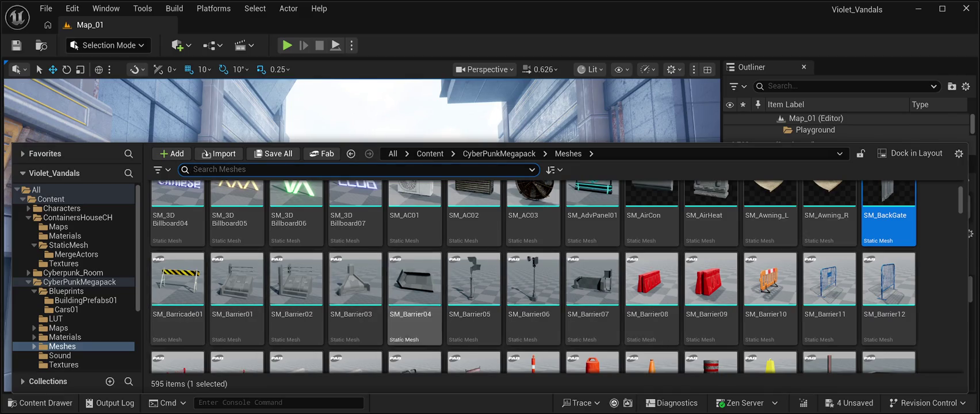
scroll(711, 287, down, 3)
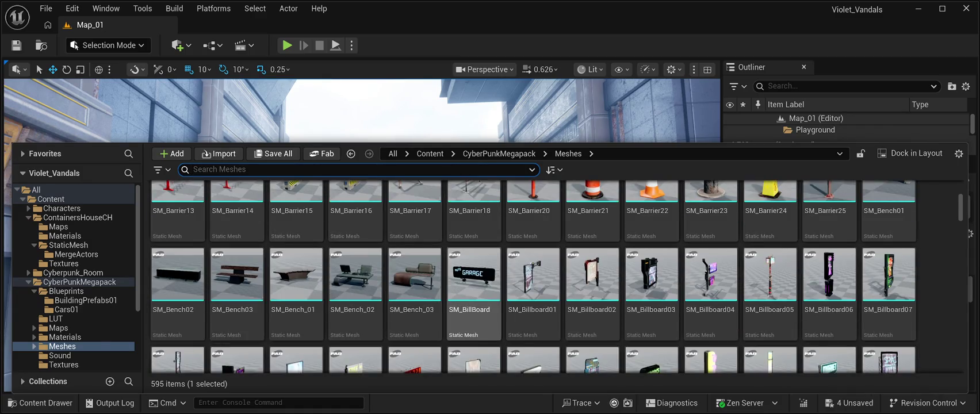
scroll(711, 287, down, 2)
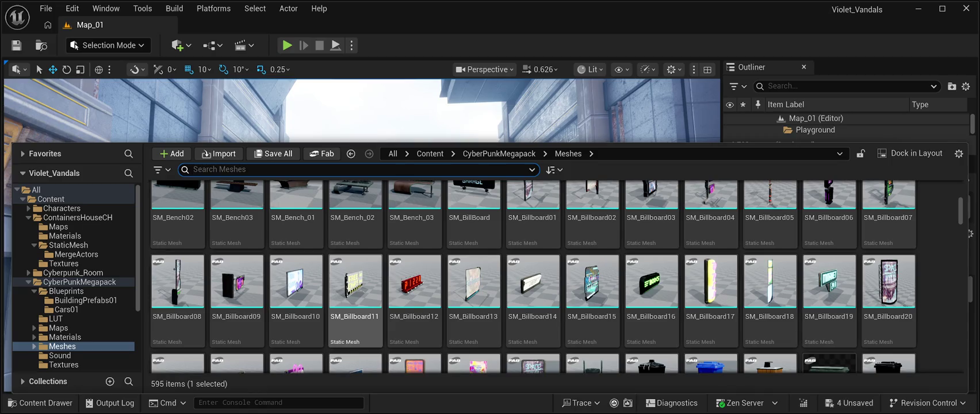
scroll(237, 311, down, 2)
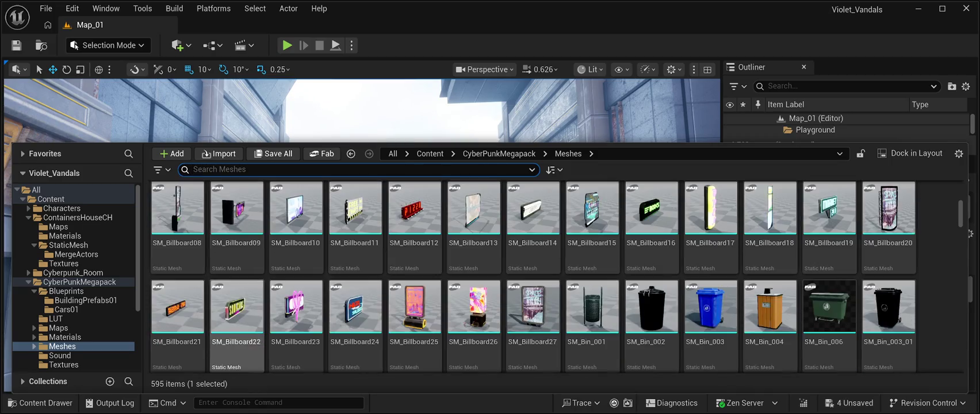
scroll(888, 322, down, 2)
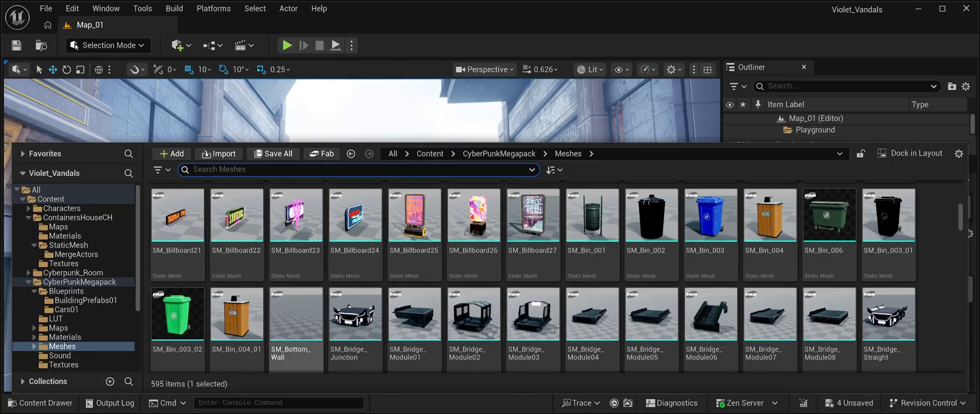
scroll(296, 276, down, 2)
scroll(296, 276, down, 2)
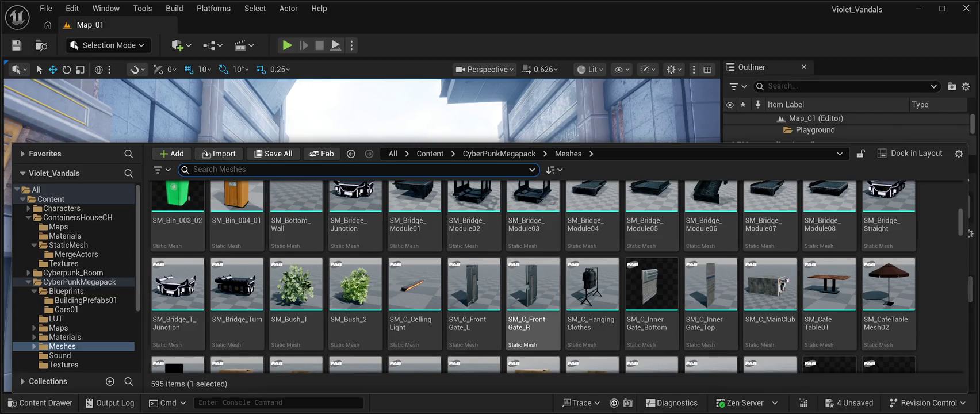
scroll(533, 333, down, 1)
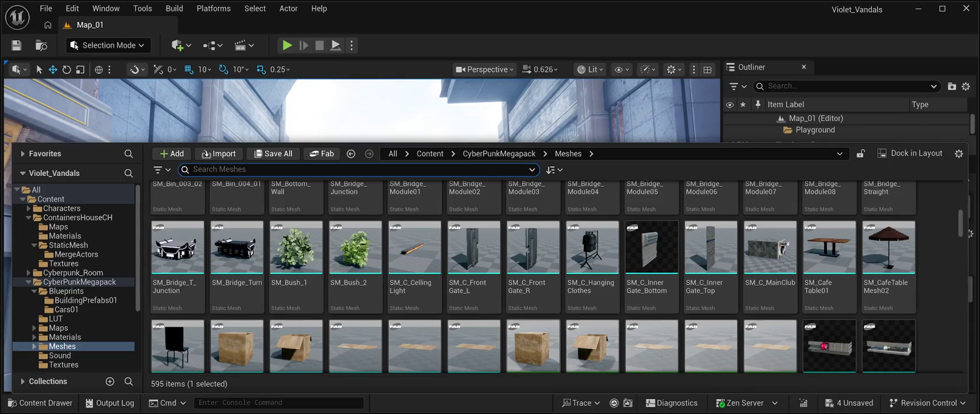
scroll(474, 253, down, 3)
scroll(474, 253, down, 1)
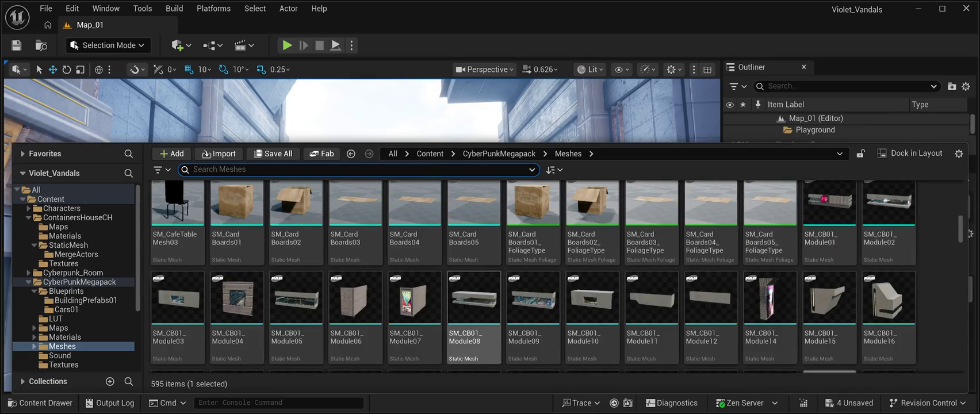
scroll(356, 287, down, 2)
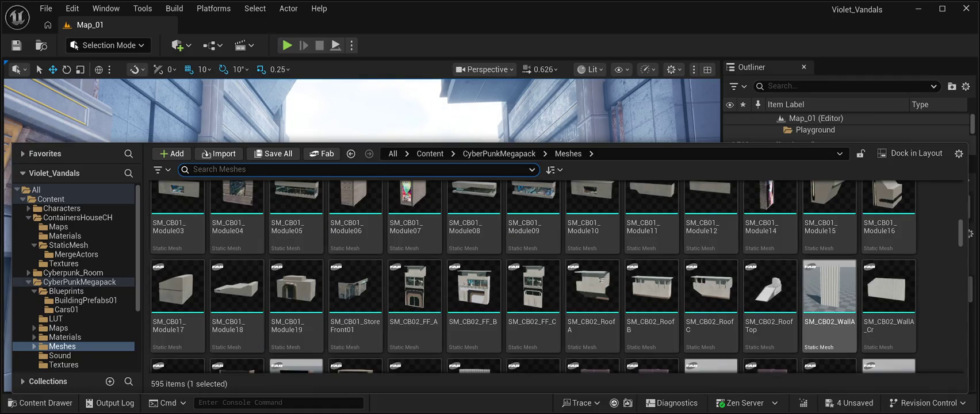
scroll(829, 288, down, 1)
scroll(829, 288, down, 5)
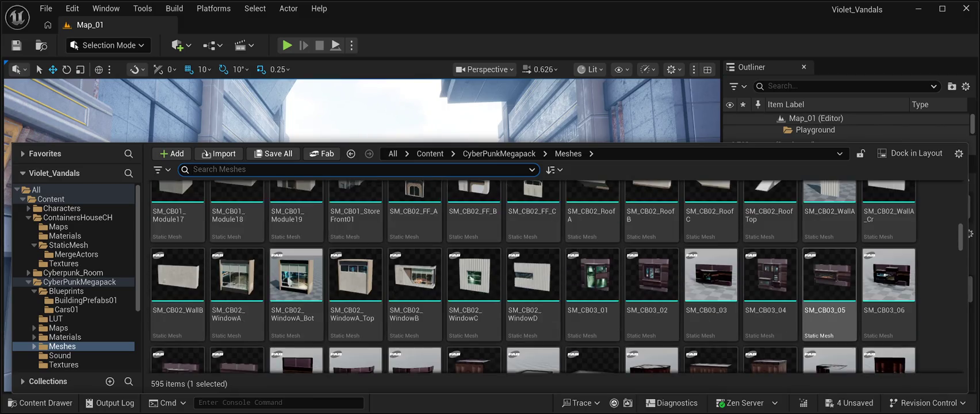
scroll(711, 270, down, 1)
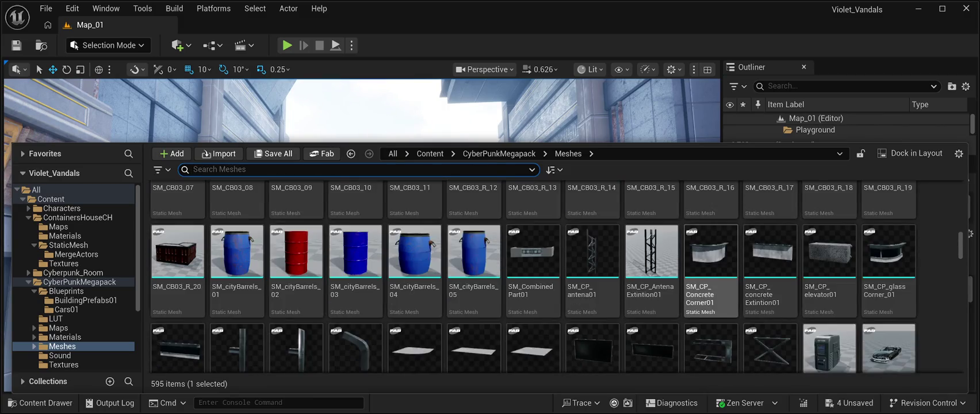
scroll(534, 270, down, 4)
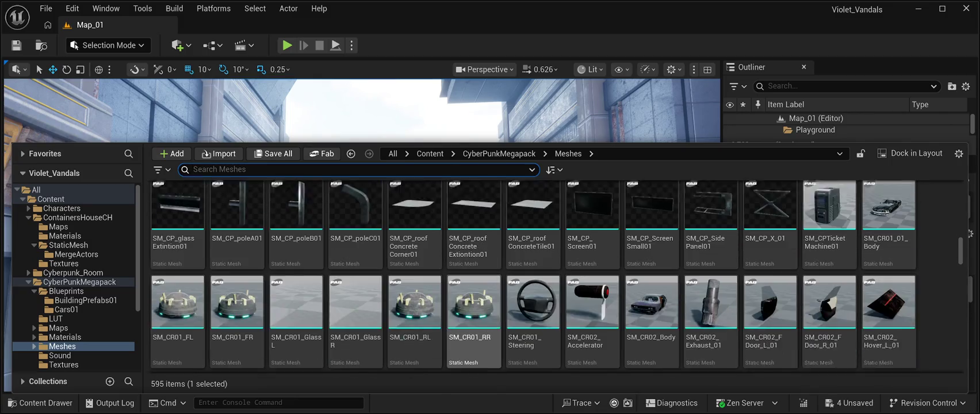
scroll(473, 305, down, 1)
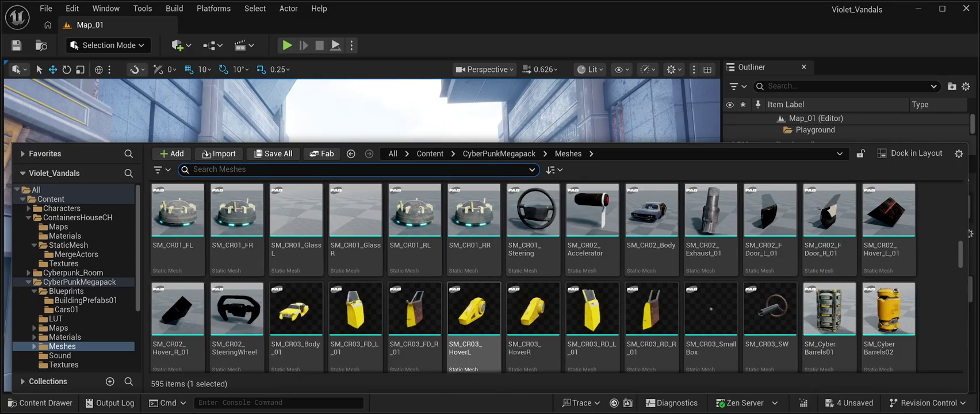
scroll(473, 310, up, 2)
scroll(474, 311, down, 2)
scroll(474, 276, up, 2)
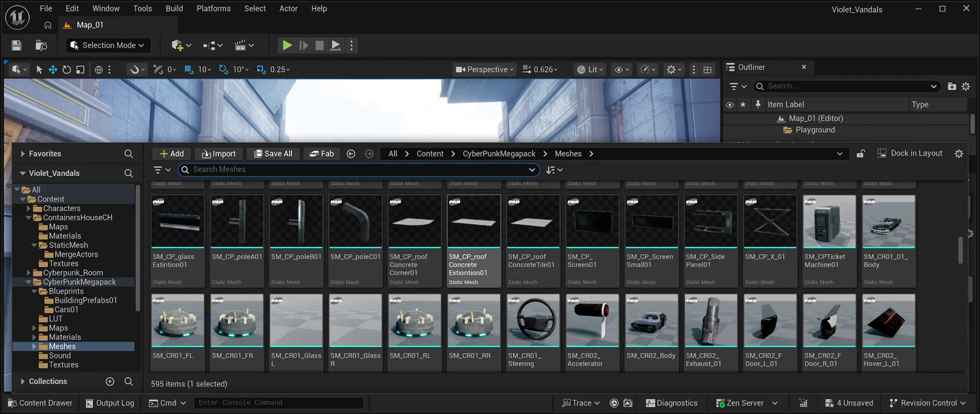
scroll(474, 242, down, 3)
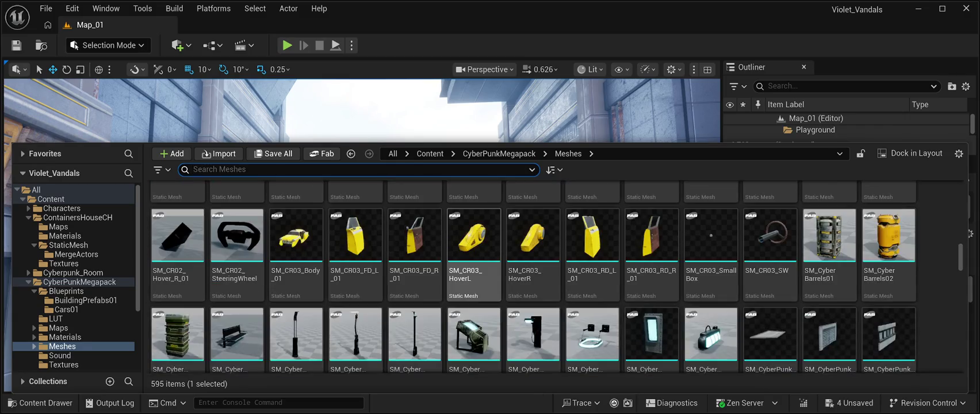
scroll(474, 253, down, 3)
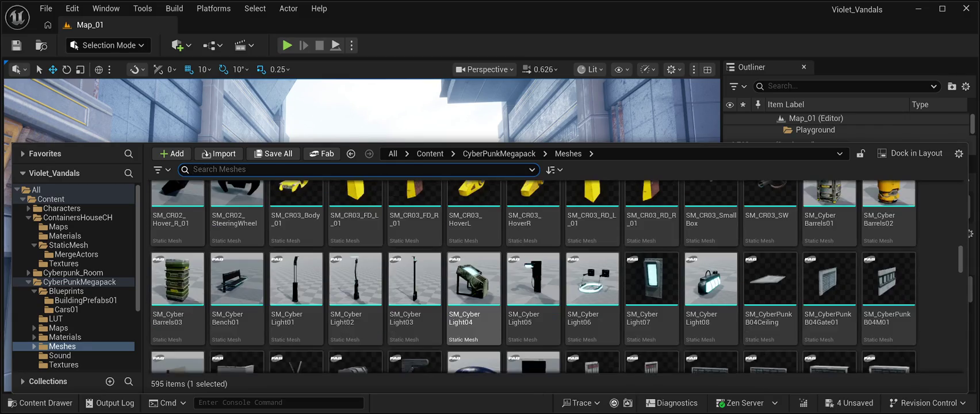
scroll(473, 253, up, 3)
scroll(474, 259, down, 3)
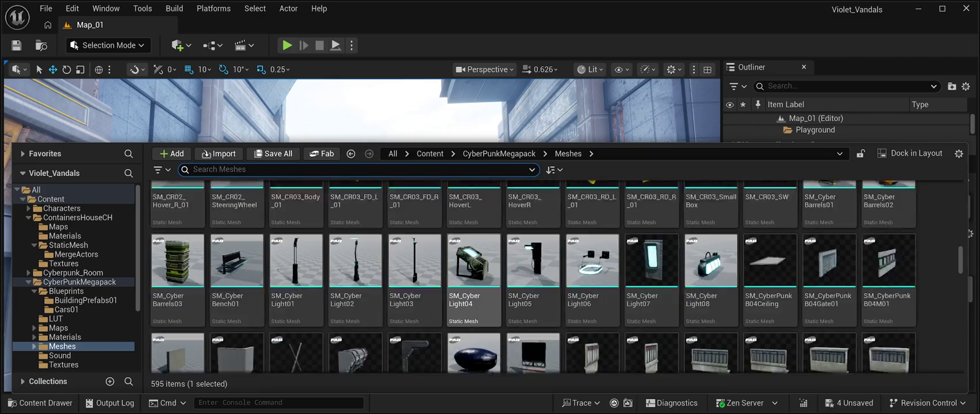
scroll(473, 258, down, 5)
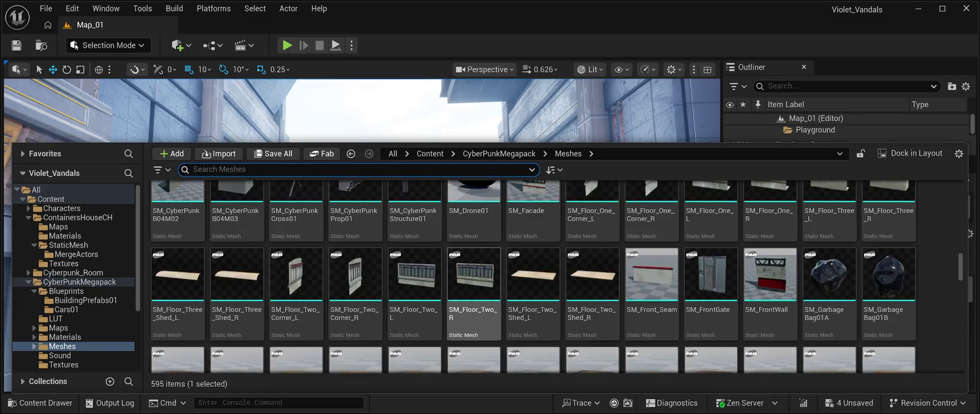
scroll(473, 258, down, 3)
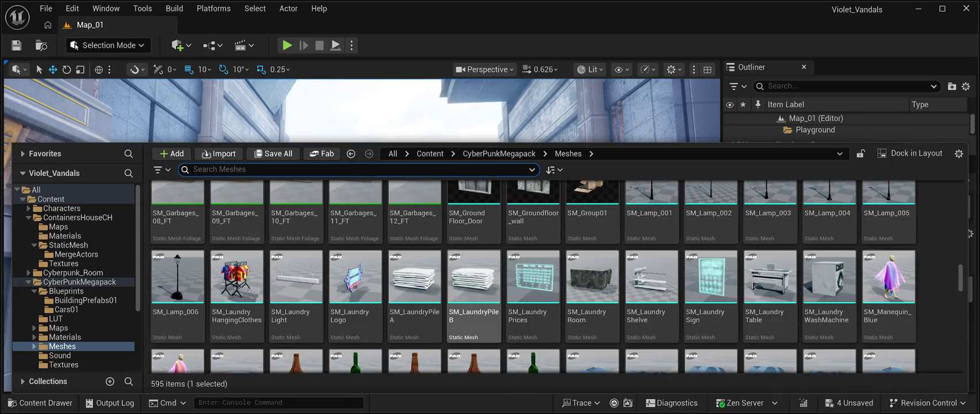
scroll(474, 258, down, 1)
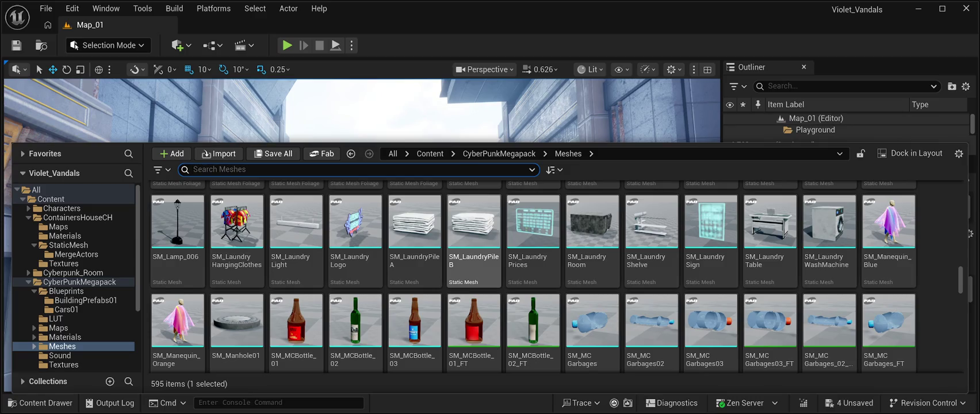
scroll(474, 259, down, 4)
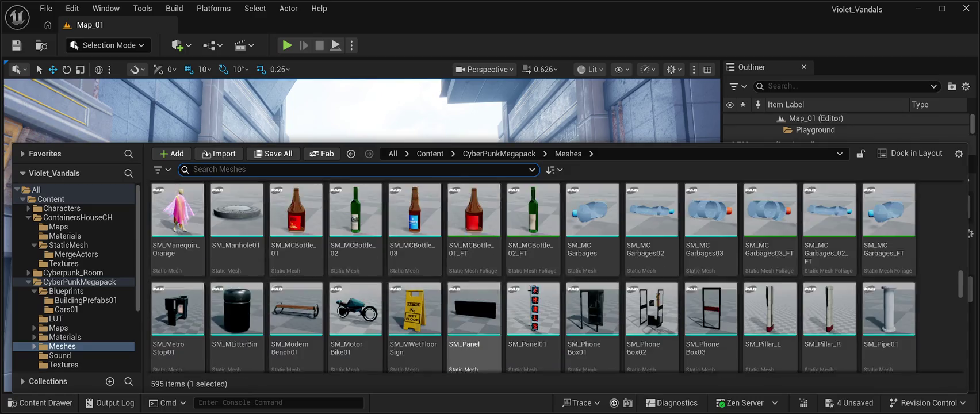
scroll(474, 276, down, 3)
scroll(474, 276, up, 1)
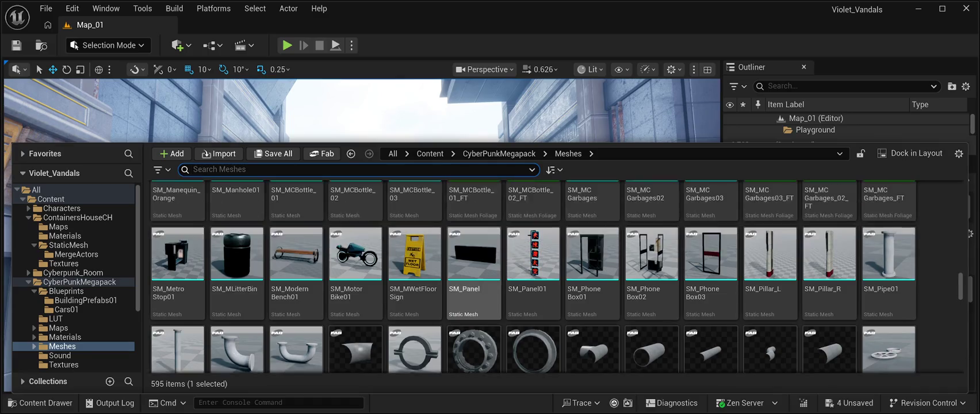
scroll(474, 288, down, 4)
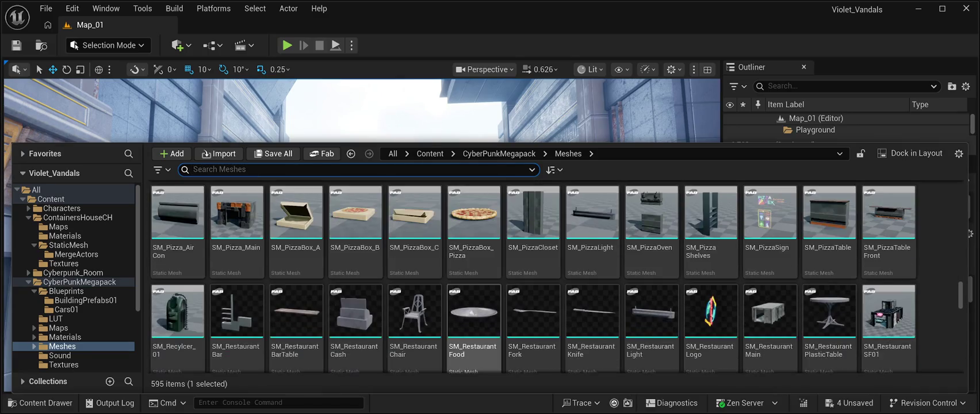
scroll(474, 322, down, 2)
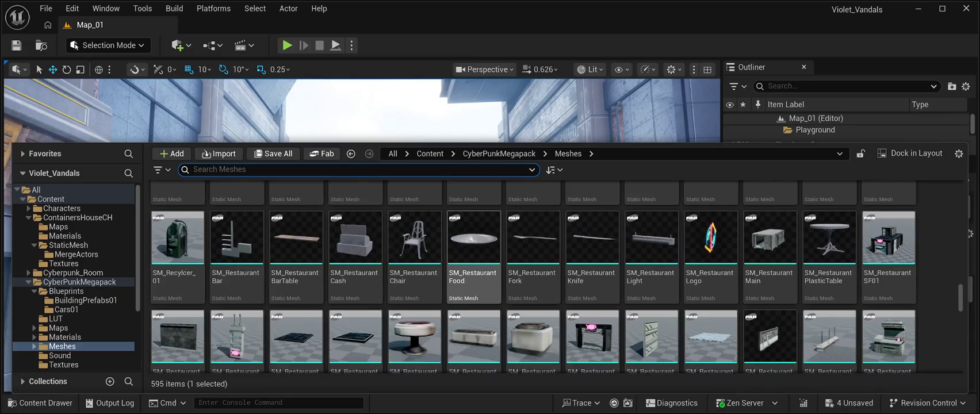
scroll(473, 322, down, 1)
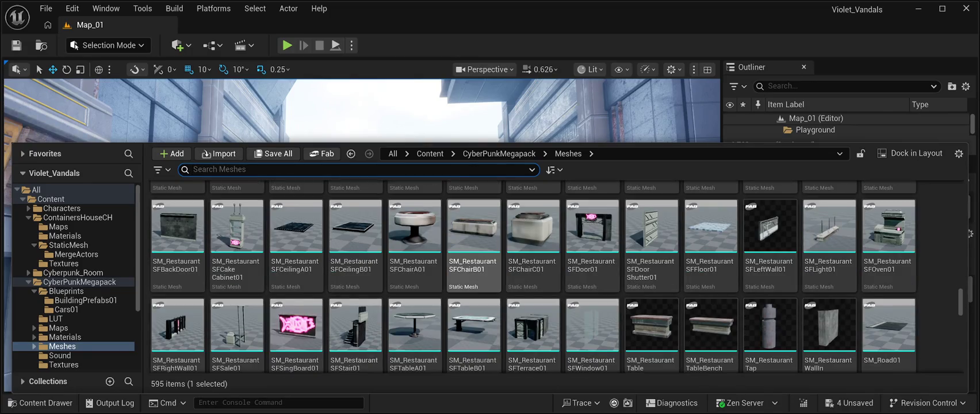
scroll(473, 264, down, 2)
scroll(532, 270, down, 5)
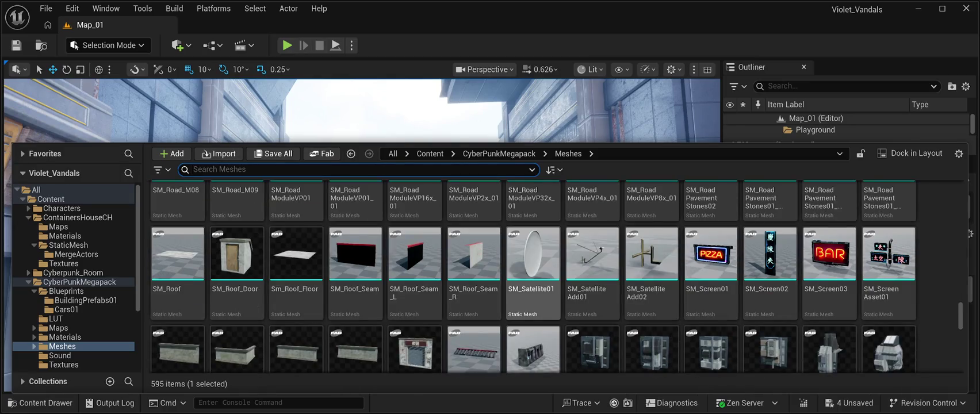
scroll(532, 276, down, 1)
scroll(532, 253, down, 1)
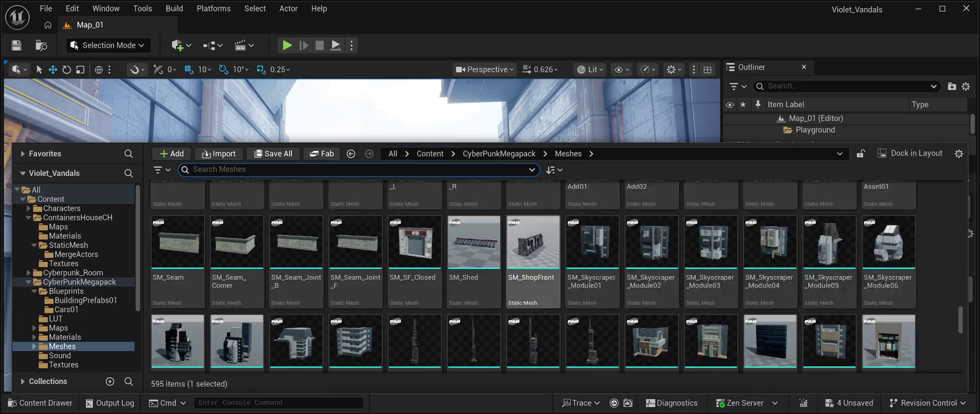
scroll(532, 253, down, 1)
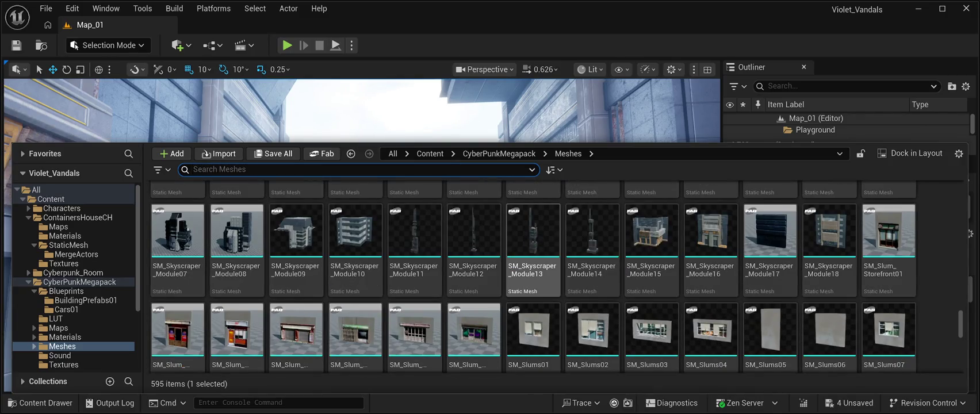
scroll(533, 253, down, 1)
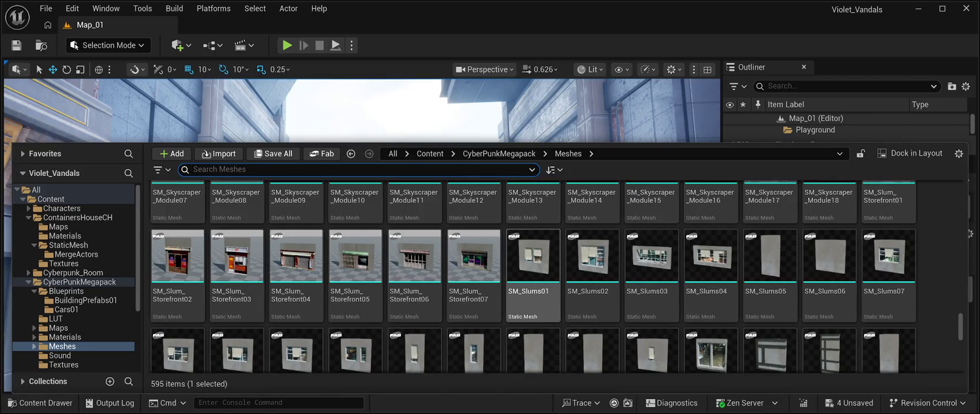
scroll(532, 276, down, 3)
scroll(355, 247, down, 2)
scroll(354, 247, down, 5)
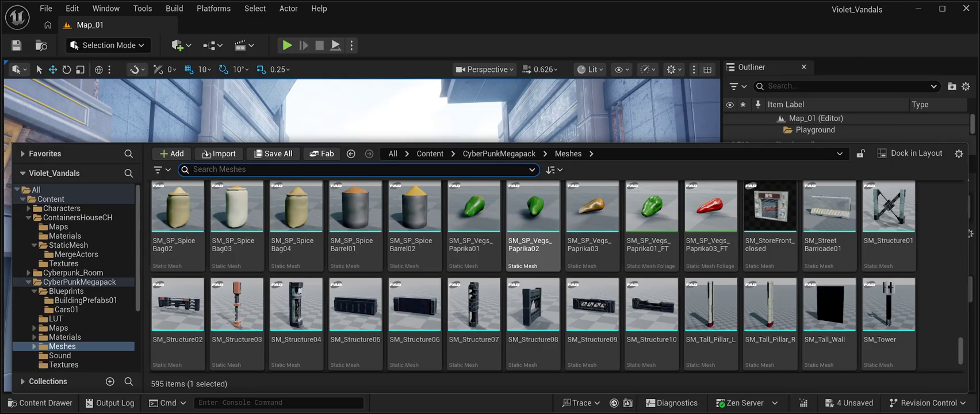
scroll(531, 230, down, 1)
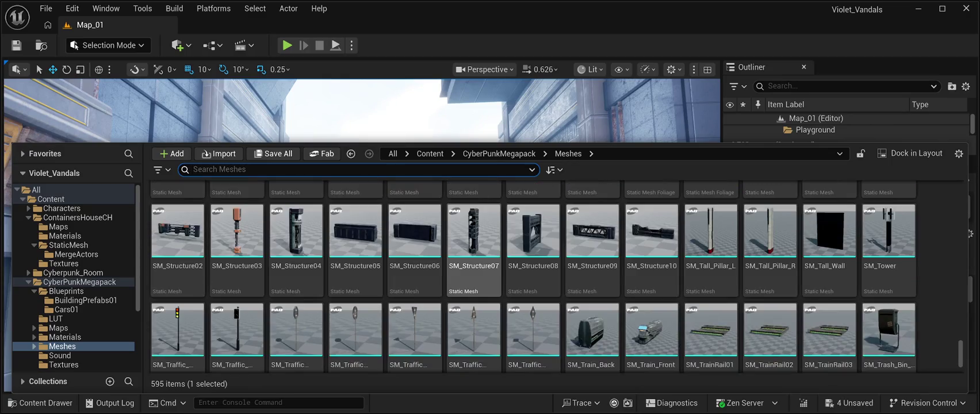
scroll(297, 247, down, 1)
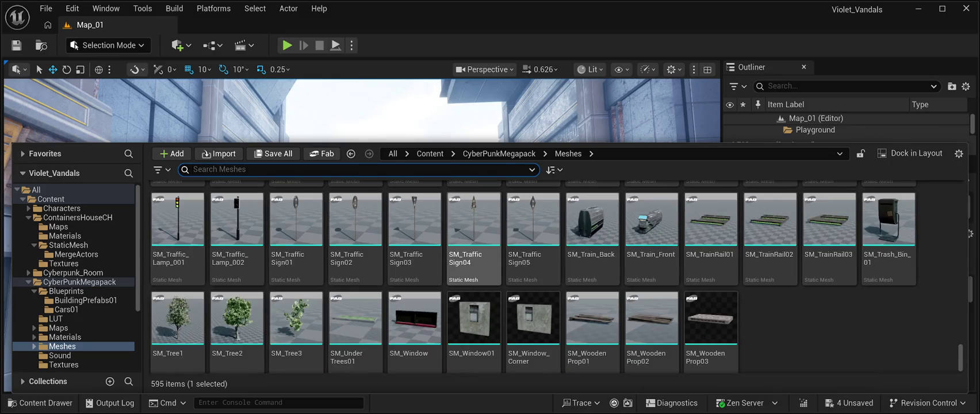
scroll(473, 282, down, 1)
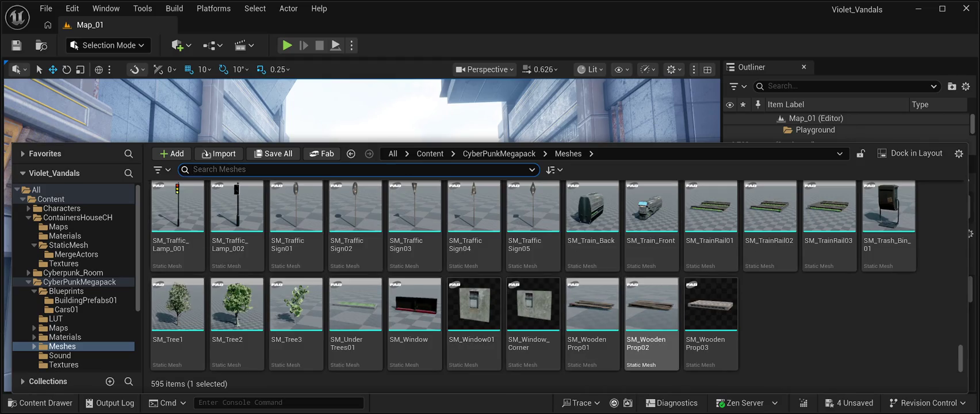
scroll(652, 322, up, 2)
scroll(592, 287, up, 3)
scroll(592, 304, up, 3)
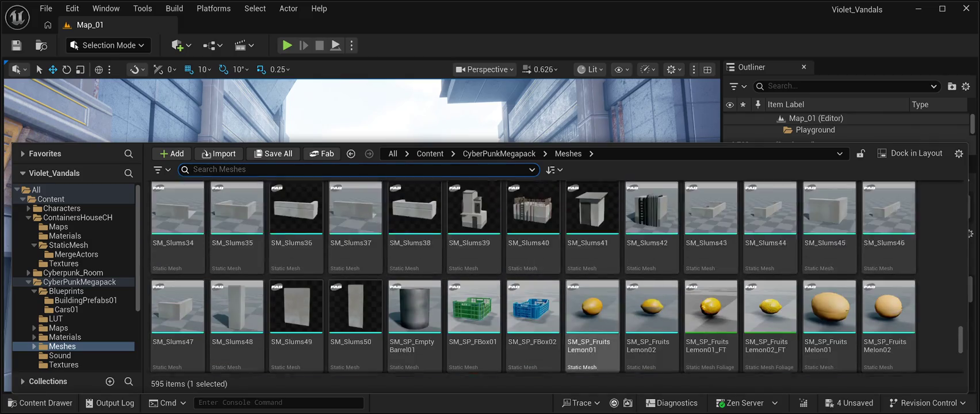
scroll(593, 322, down, 3)
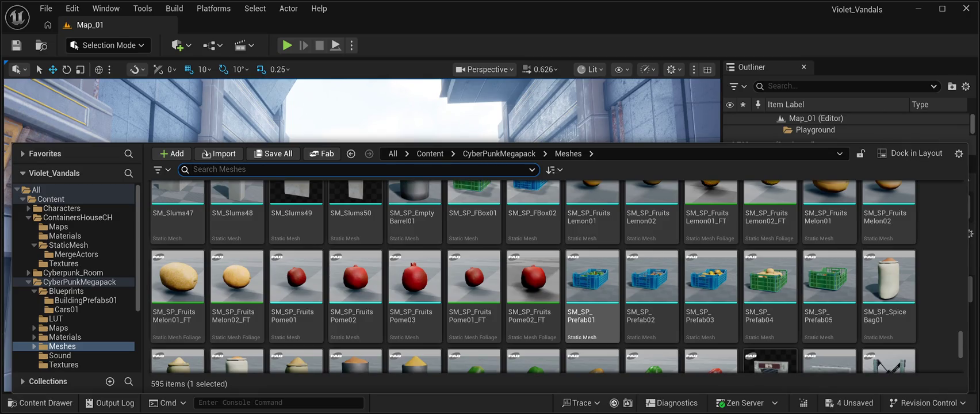
scroll(592, 310, up, 3)
scroll(592, 308, up, 10)
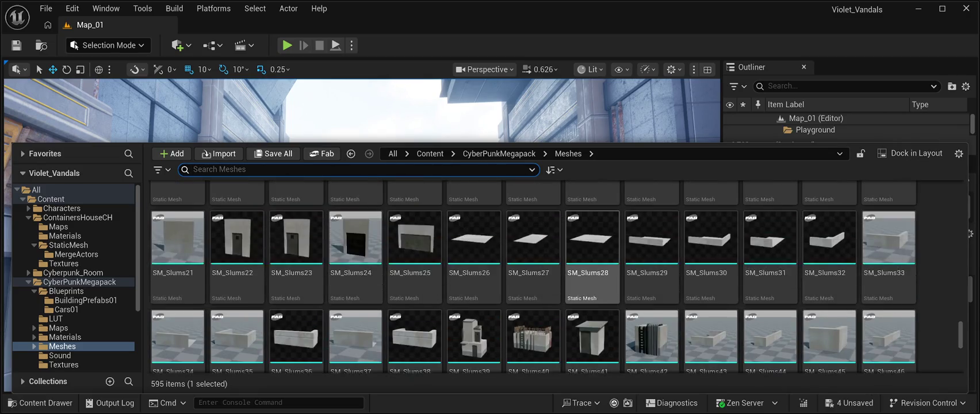
scroll(592, 270, up, 3)
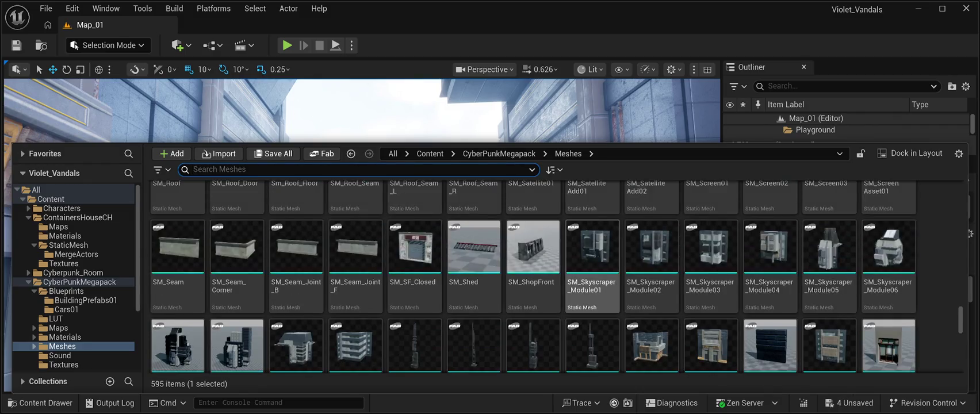
scroll(592, 270, down, 1)
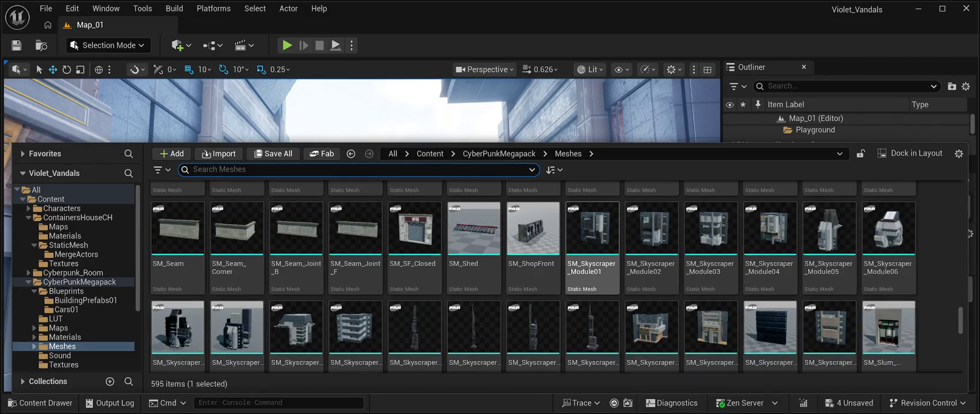
scroll(413, 334, up, 5)
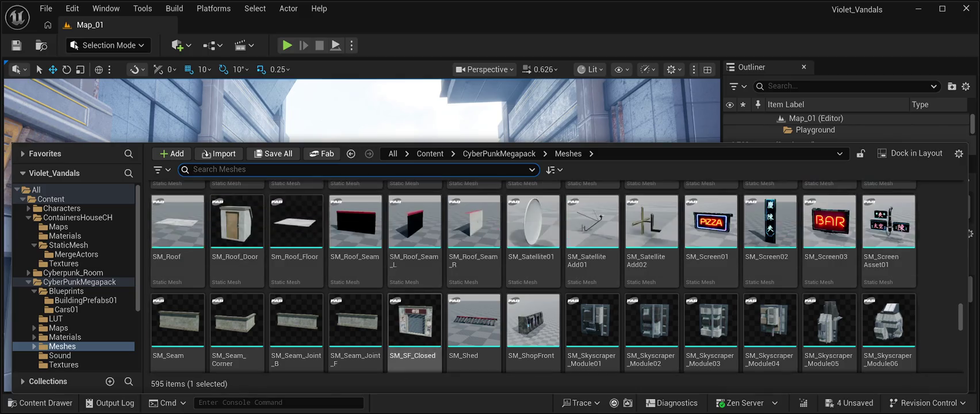
scroll(414, 333, up, 3)
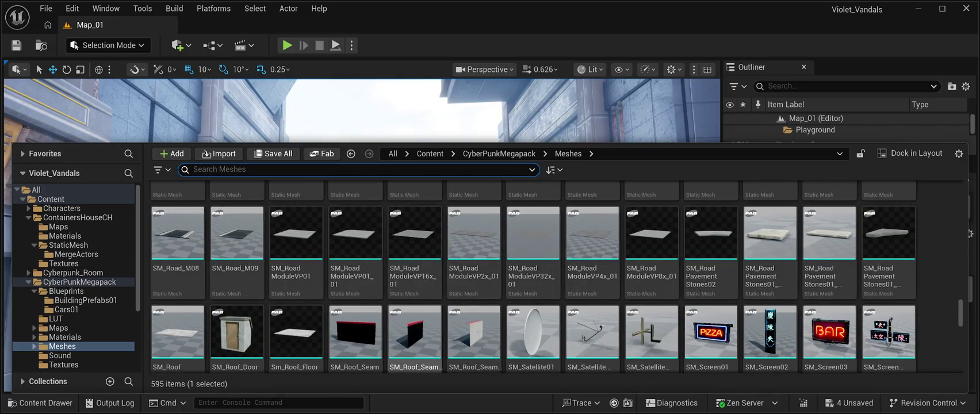
scroll(770, 339, up, 3)
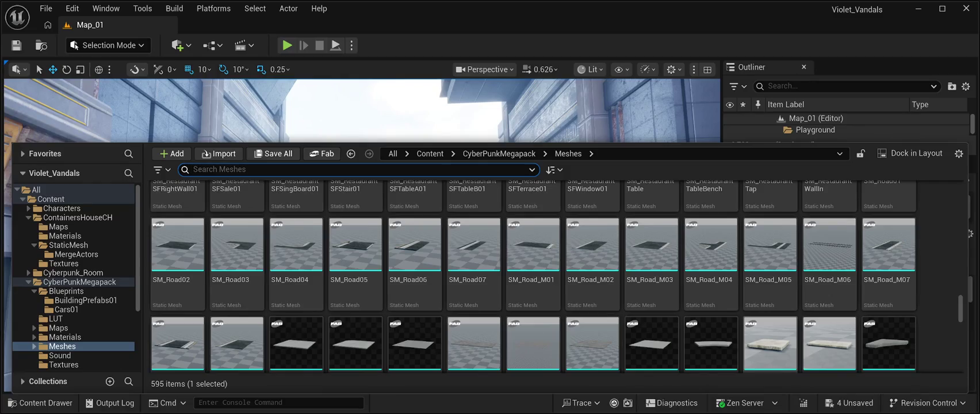
scroll(829, 322, up, 3)
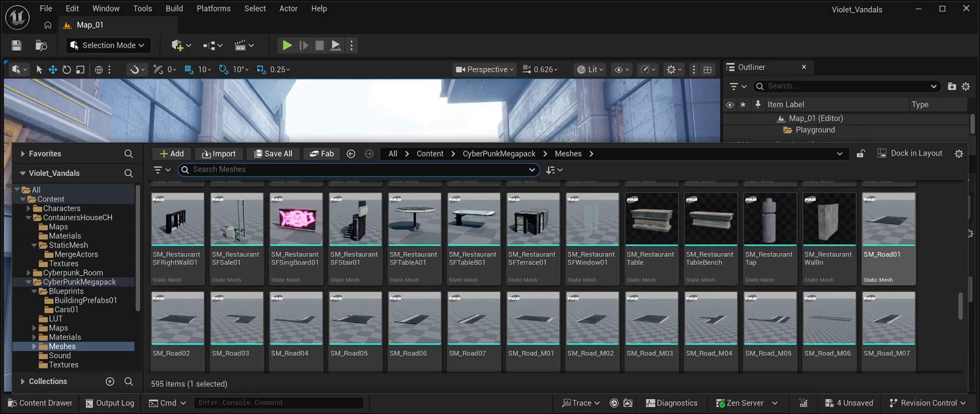
scroll(593, 299, up, 3)
scroll(472, 276, up, 3)
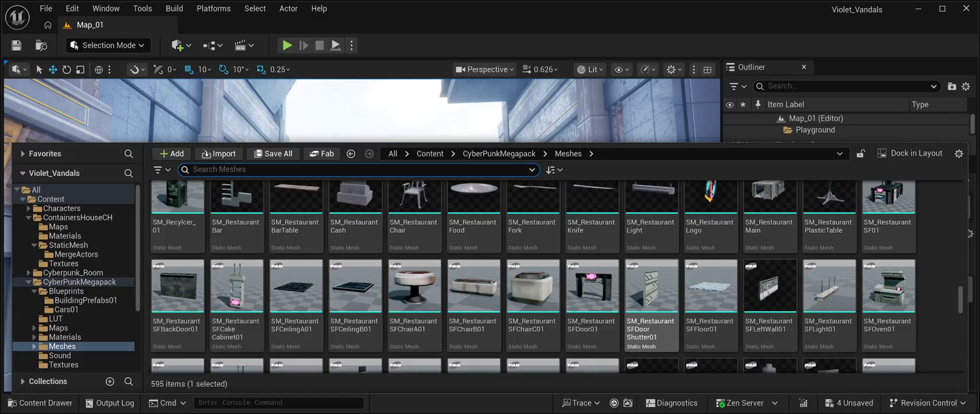
scroll(652, 299, up, 3)
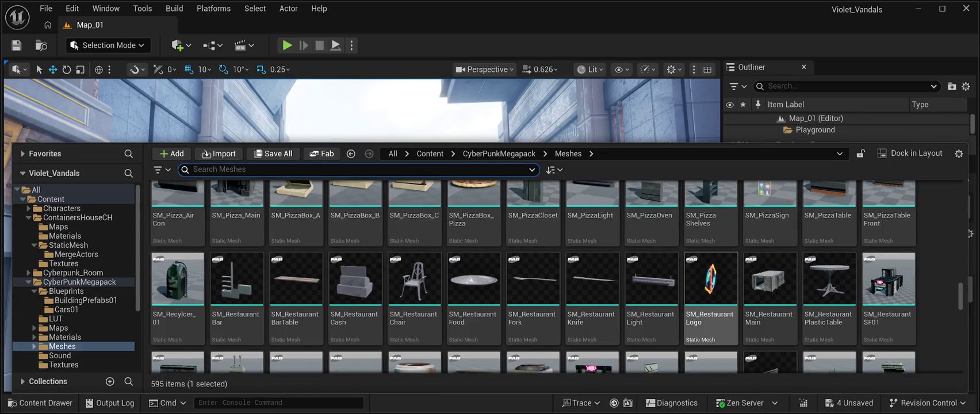
scroll(710, 287, up, 3)
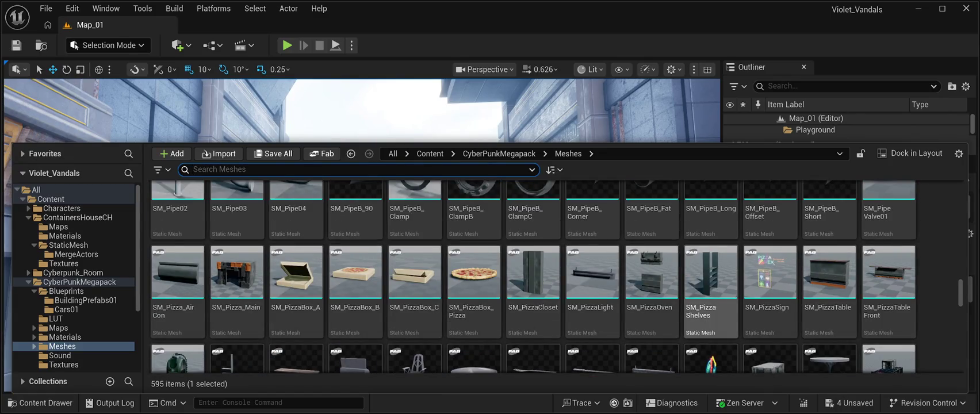
scroll(711, 288, up, 10)
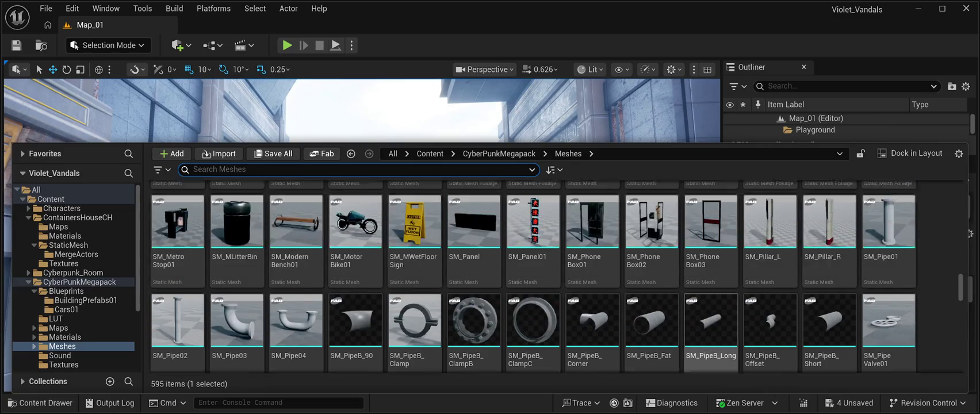
scroll(711, 276, up, 3)
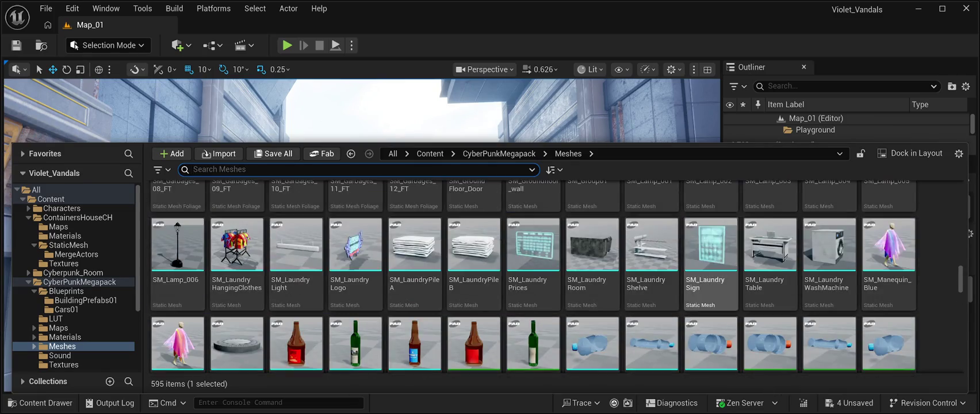
scroll(710, 276, up, 1)
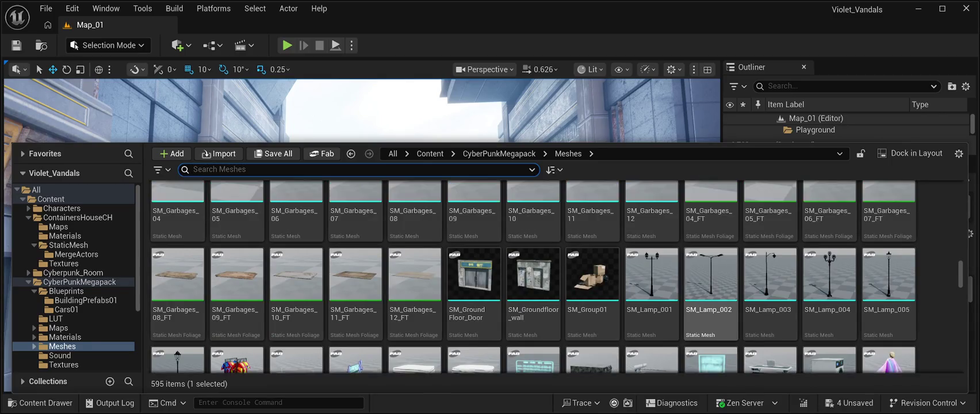
scroll(710, 288, down, 2)
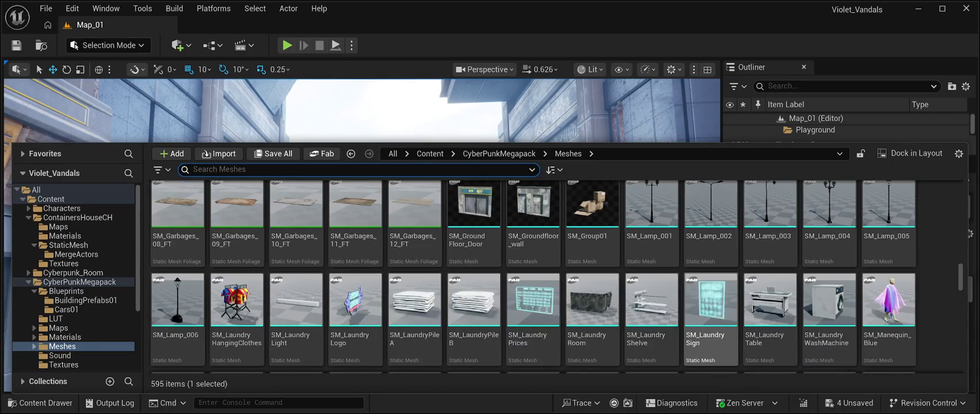
scroll(710, 299, down, 3)
scroll(710, 311, up, 4)
scroll(710, 310, up, 10)
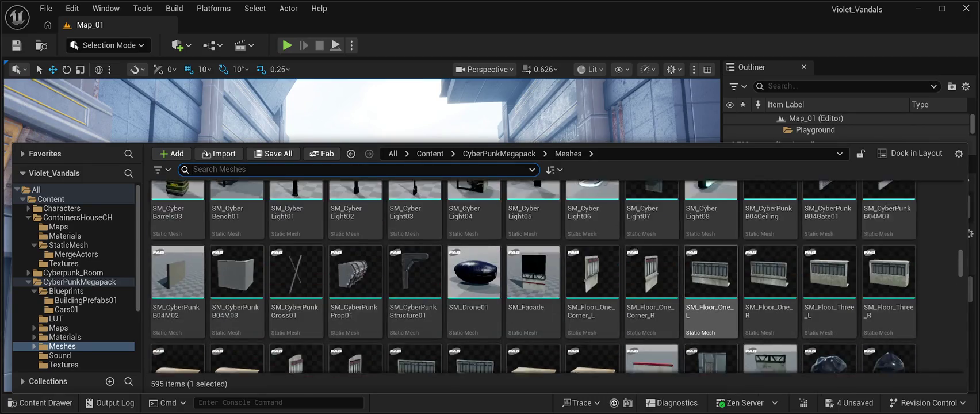
scroll(710, 310, up, 3)
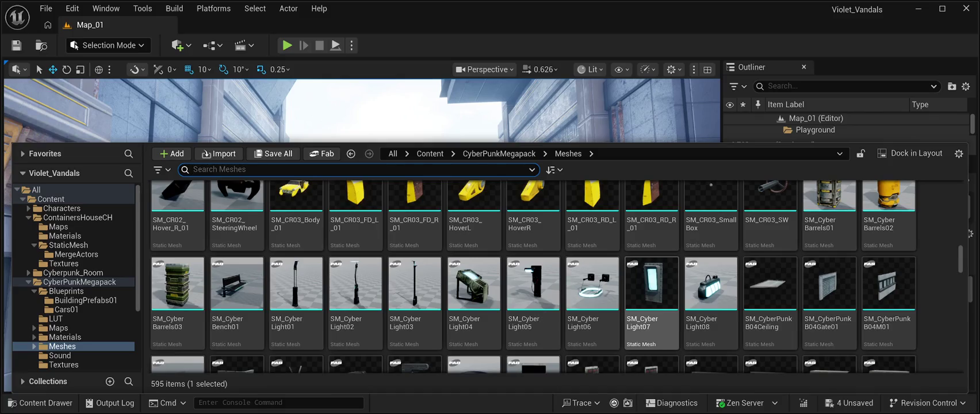
key(ctrl+space)
Step: Drop SM_Cyber Light07 into the alley, raise it to Z 380 and rotate it 90°
mouse_move(368, 172)
mouse_down()
mouse_move(368, 154)
mouse_move(312, 299)
mouse_move(323, 371)
mouse_move(368, 296)
mouse_move(472, 284)
mouse_move(502, 368)
mouse_move(552, 299)
mouse_up()
key(s)
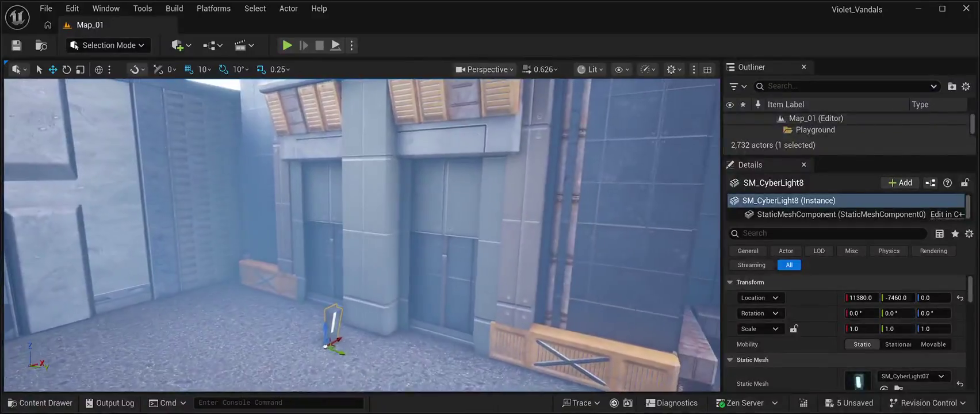
mouse_move(317, 337)
mouse_down()
mouse_move(315, 155)
mouse_move(356, 173)
mouse_move(348, 176)
mouse_up()
key(e)
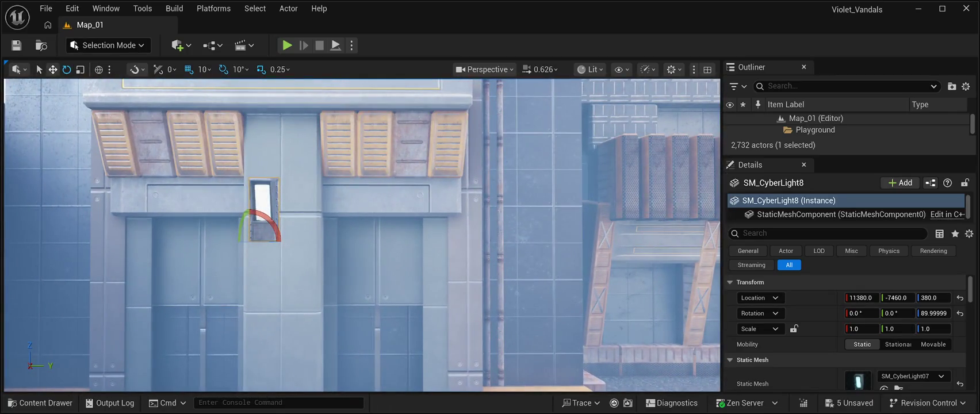
key(w)
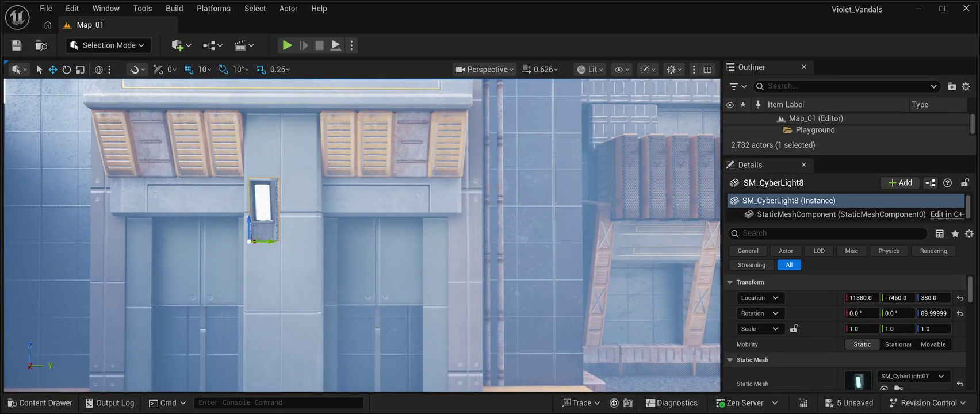
Step: Fine-tune the lamp to X 11498, Y -7463 on the pillar between the doors and save
drag(270, 241, 281, 240)
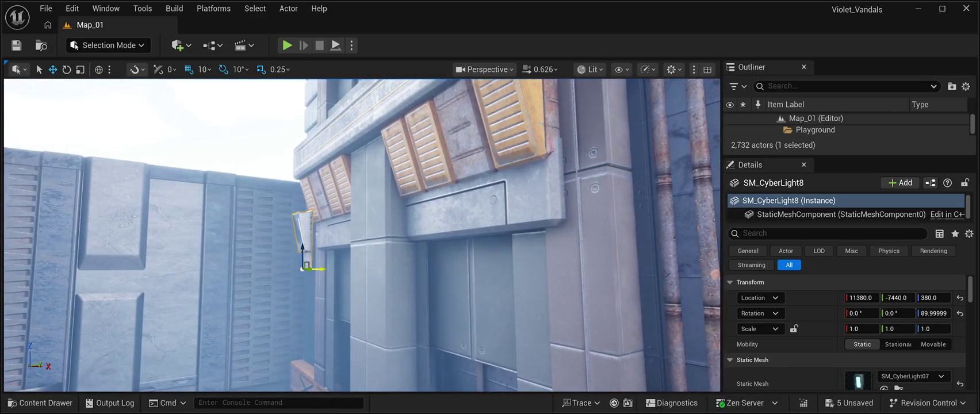
drag(318, 268, 381, 268)
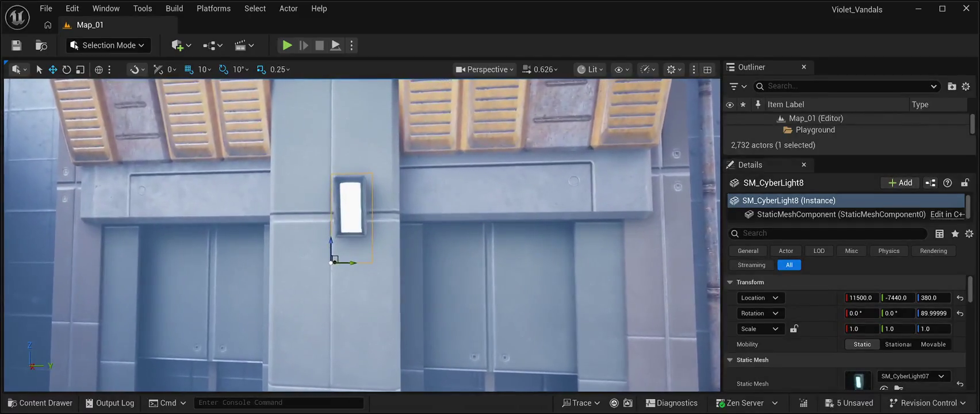
drag(345, 261, 334, 258)
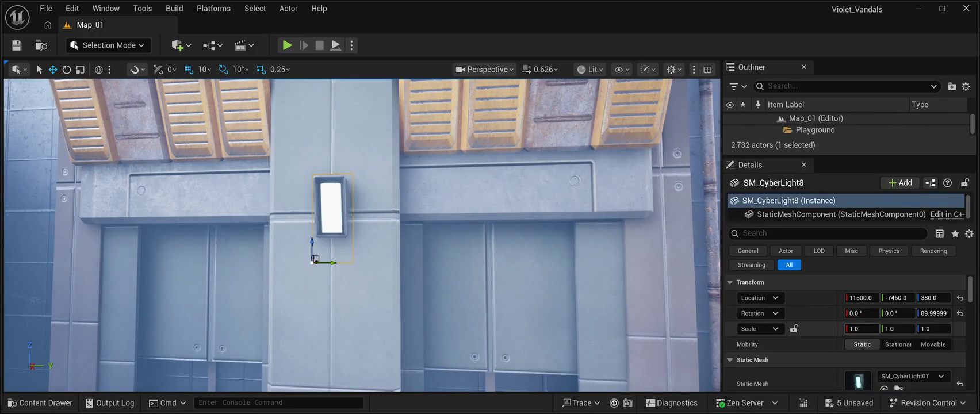
drag(861, 298, 855, 298)
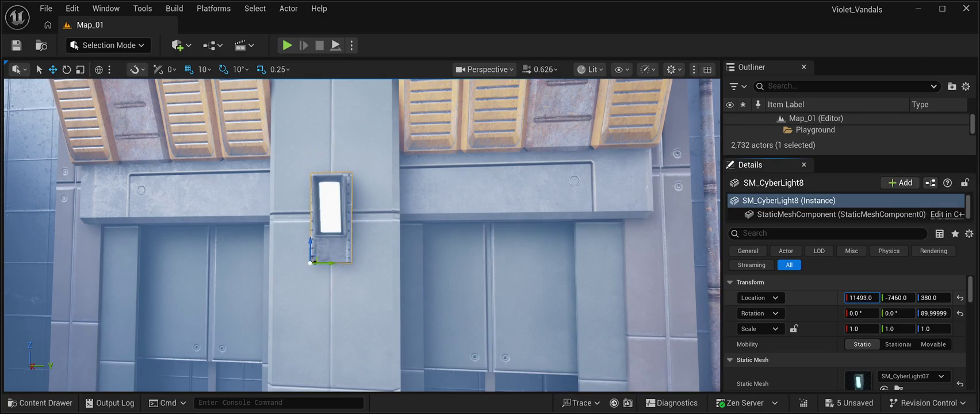
drag(368, 242, 207, 241)
drag(861, 297, 863, 298)
drag(207, 242, 115, 240)
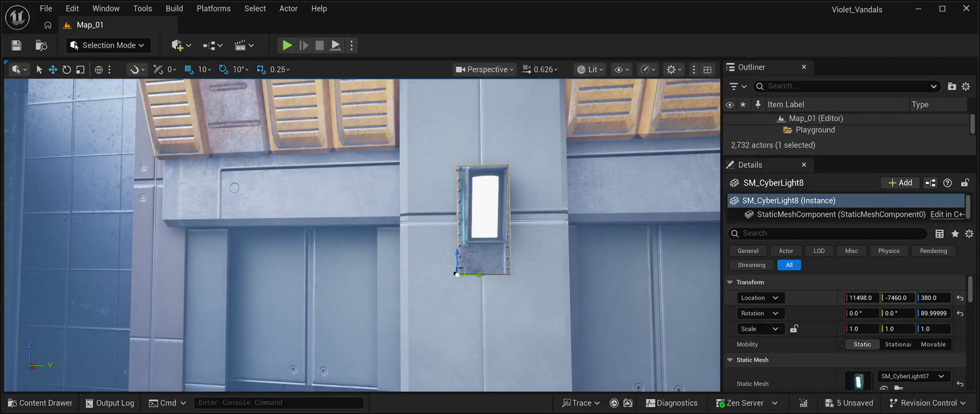
drag(897, 297, 895, 297)
mouse_move(345, 241)
mouse_down()
mouse_move(305, 241)
mouse_move(272, 278)
mouse_up()
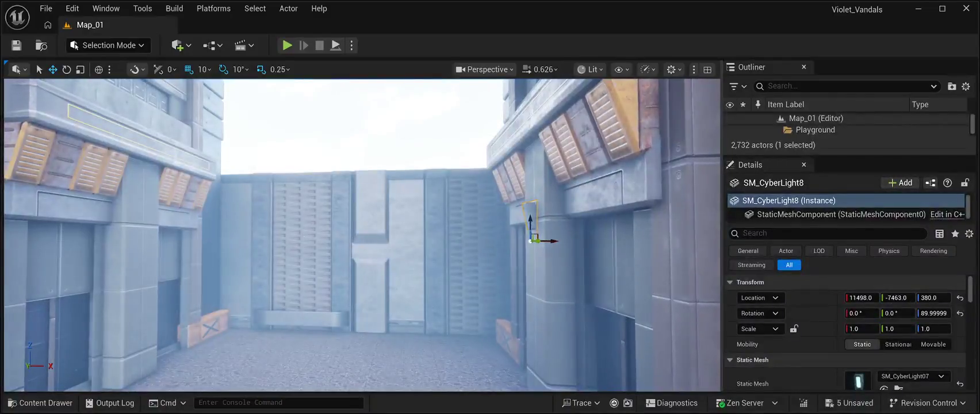
key(ctrl+s)
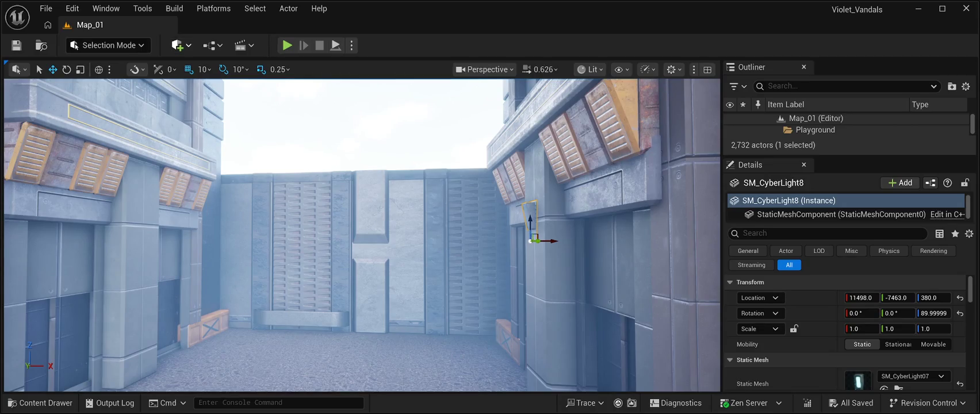
Step: Duplicate the rect light, move the copy to 11470, -7440, 430 on the pillar, and save
key(ctrl+v)
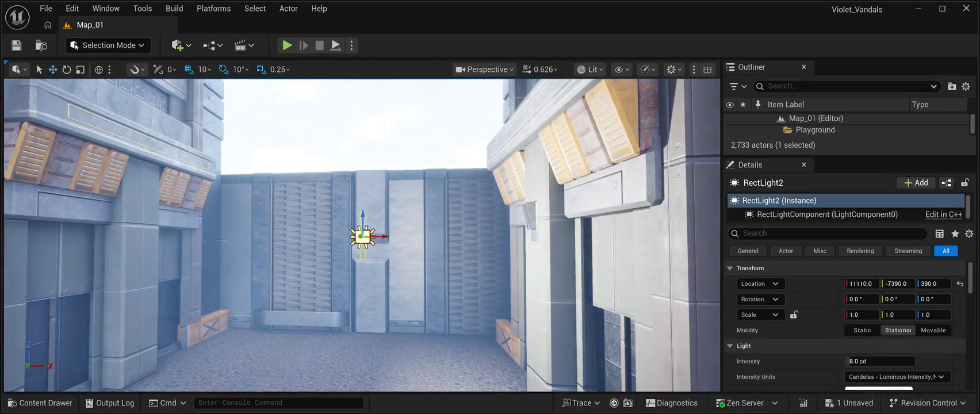
key(a)
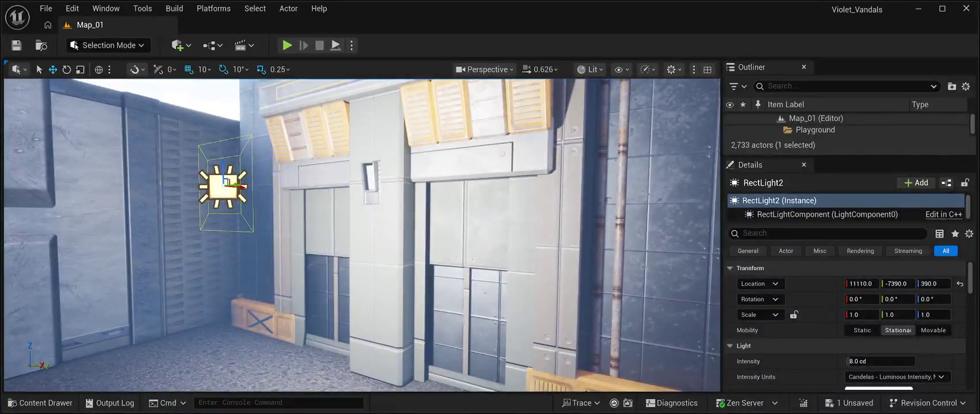
key(d)
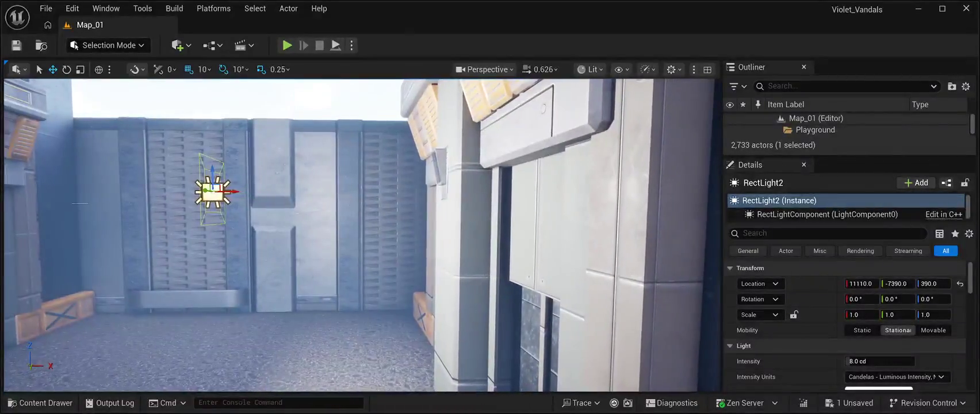
mouse_move(233, 192)
mouse_down()
mouse_move(452, 195)
mouse_move(374, 195)
mouse_up()
mouse_move(444, 210)
mouse_down()
mouse_move(414, 209)
mouse_move(387, 164)
mouse_move(322, 164)
mouse_move(374, 132)
mouse_up()
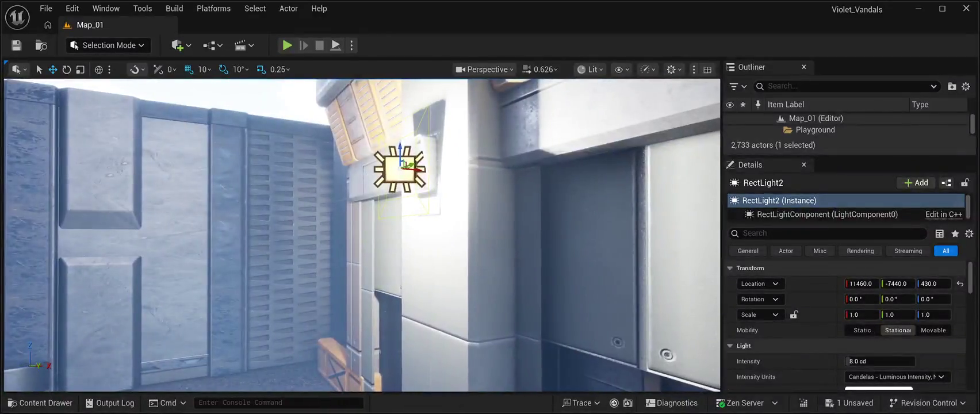
mouse_move(408, 166)
mouse_down()
mouse_move(433, 171)
mouse_move(425, 169)
mouse_up()
drag(368, 230, 319, 241)
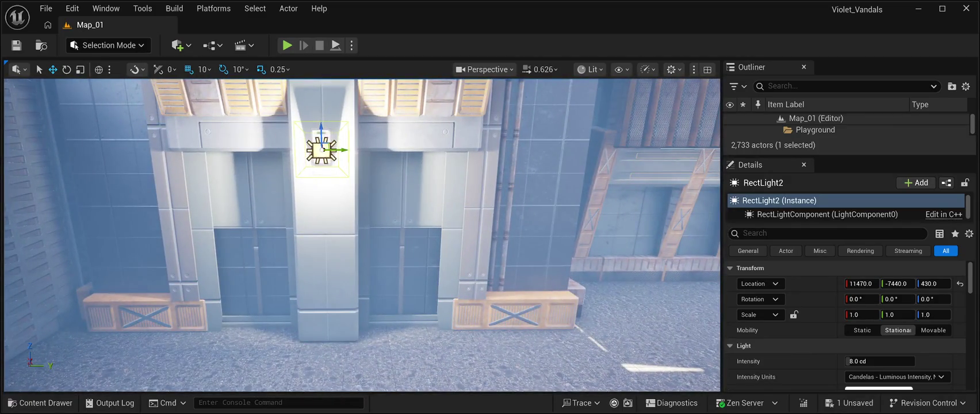
key(ctrl+s)
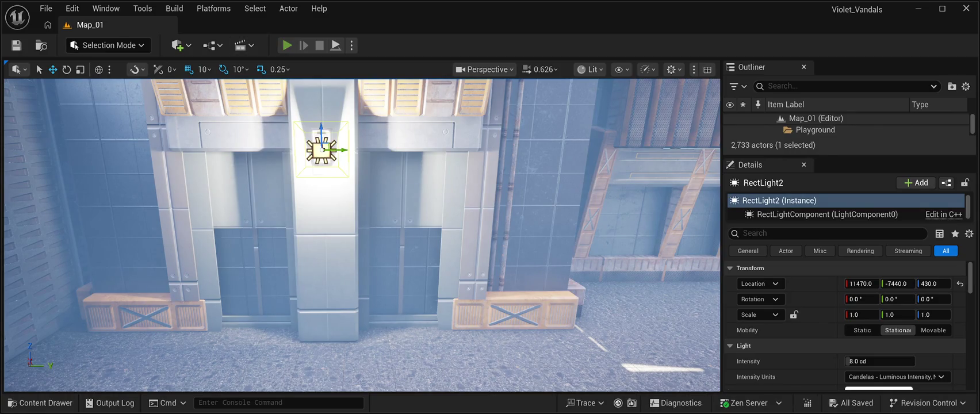
key(alt+p)
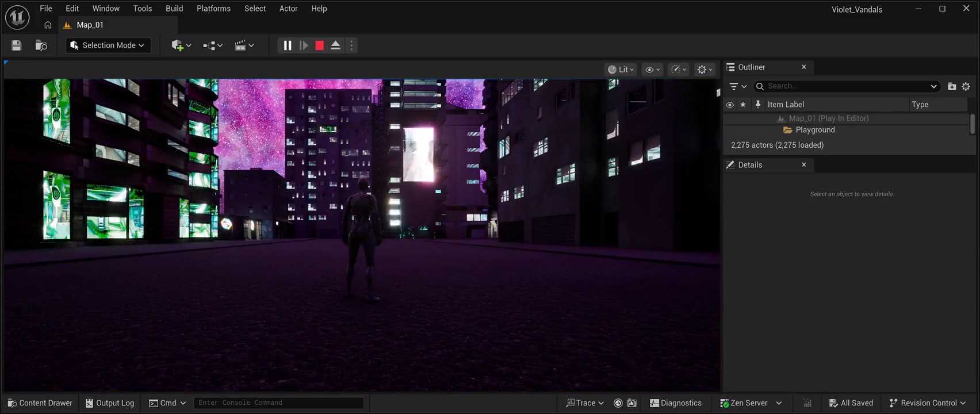
Step: Take control in the running game, walk the night alley, then end the playtest
click(362, 230)
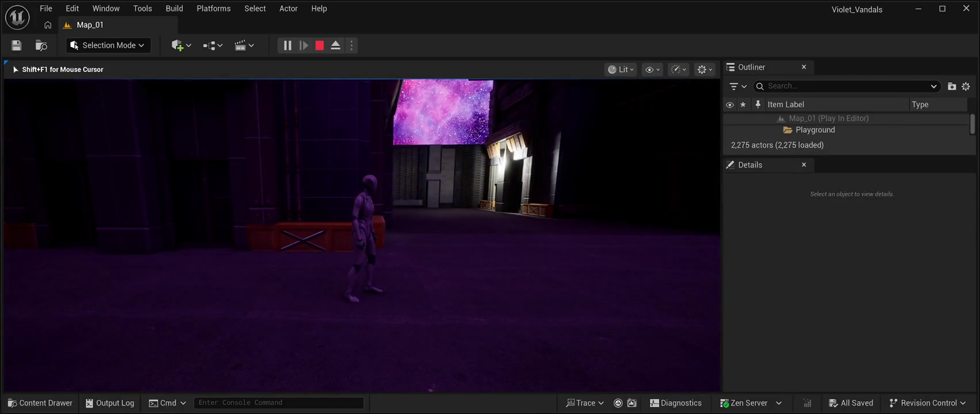
key(Escape)
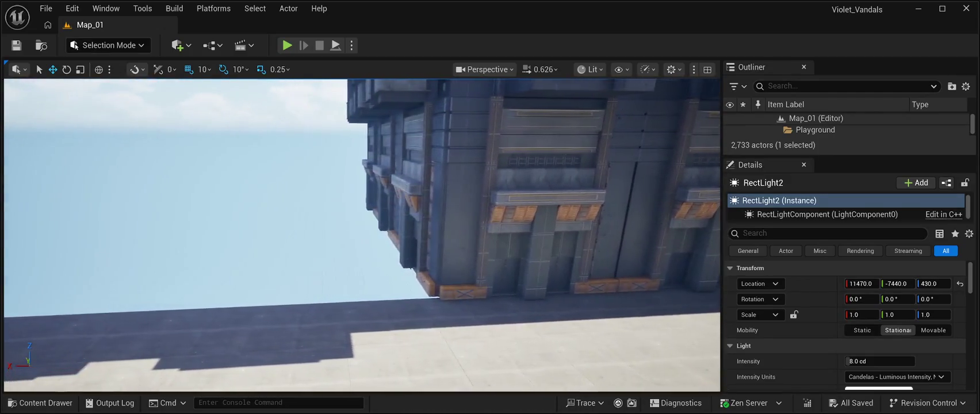
Step: Browse to CyberPunkMegapack > Blueprints and drop BP_Cyberpunk_Building_Blueprint into the level at 12410, -3350, 940
click(41, 402)
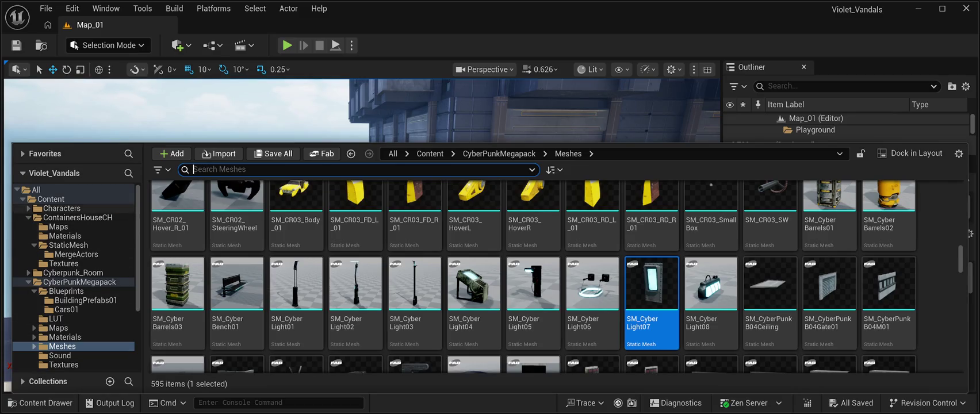
scroll(75, 276, down, 1)
scroll(75, 276, down, 1)
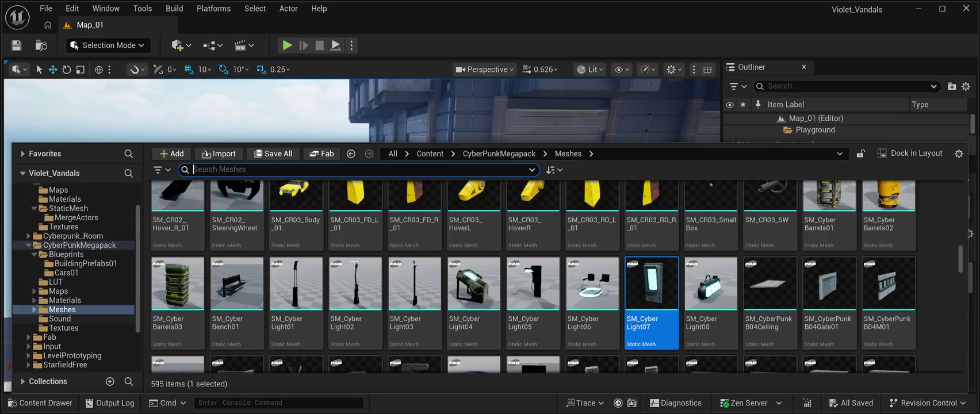
click(49, 336)
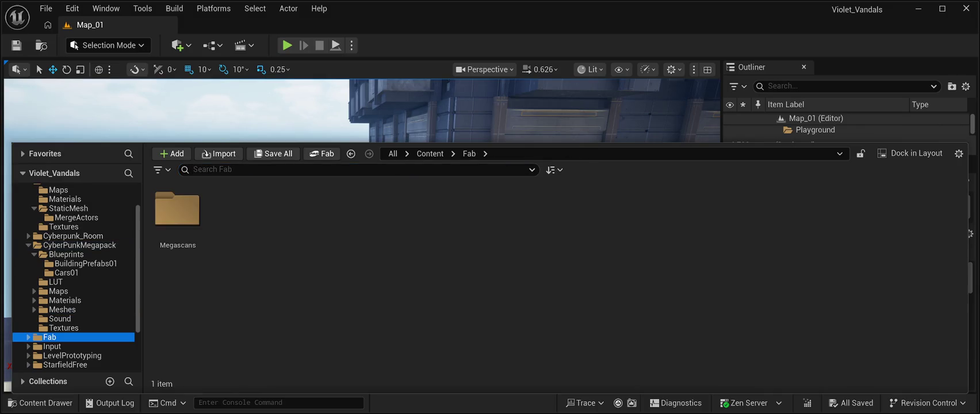
scroll(76, 276, up, 2)
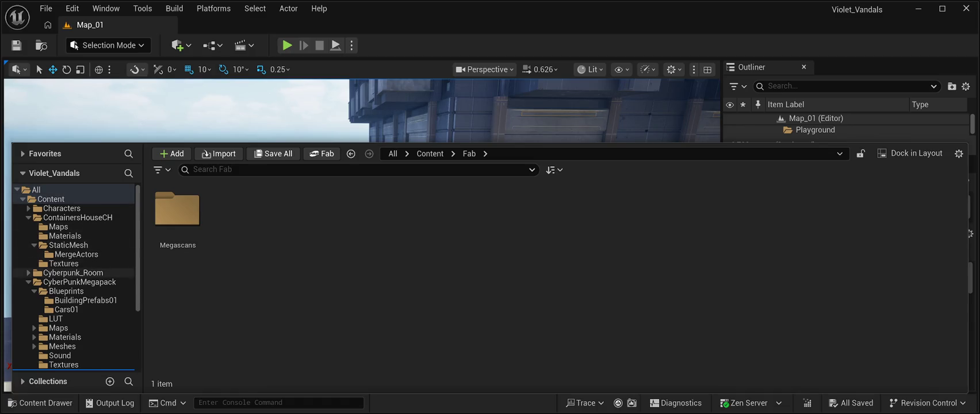
click(65, 291)
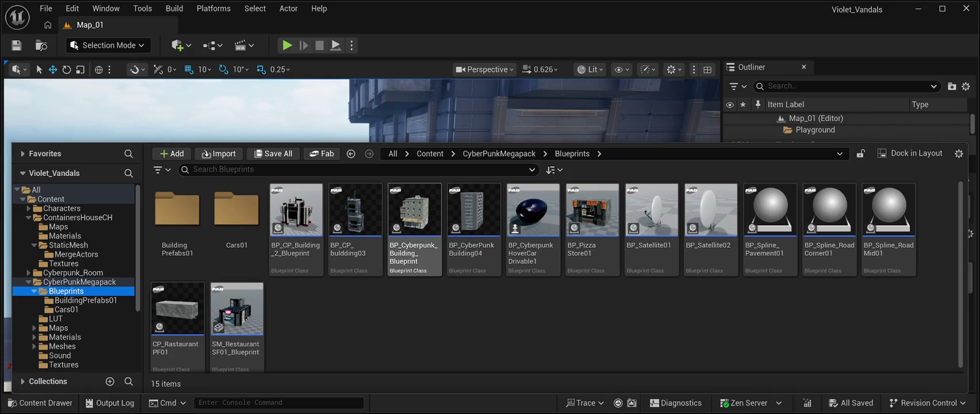
click(413, 218)
mouse_move(414, 219)
mouse_down()
mouse_move(402, 172)
mouse_move(374, 201)
mouse_move(374, 230)
mouse_up()
Step: Move the new building along X to 13180 and rotate it -90° about Z
key(f)
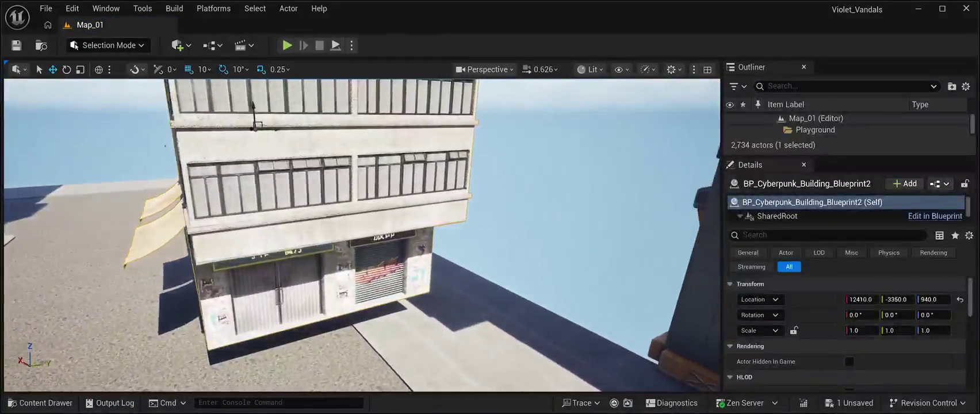
drag(362, 230, 403, 221)
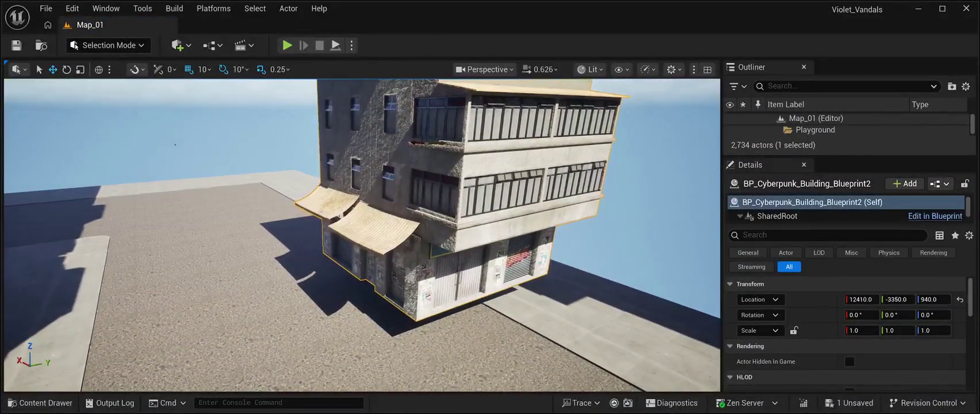
key(w)
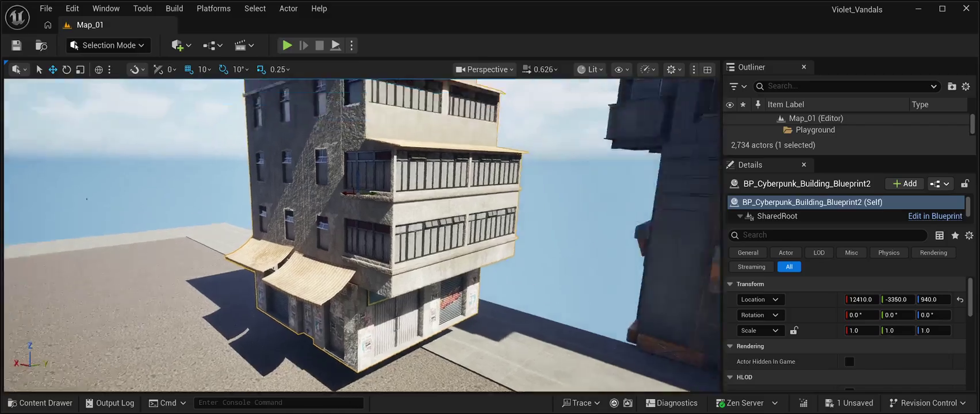
key(s)
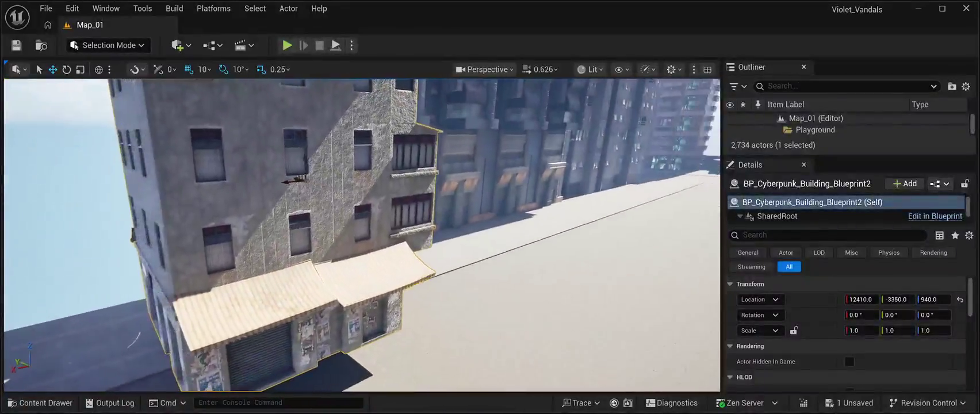
key(s)
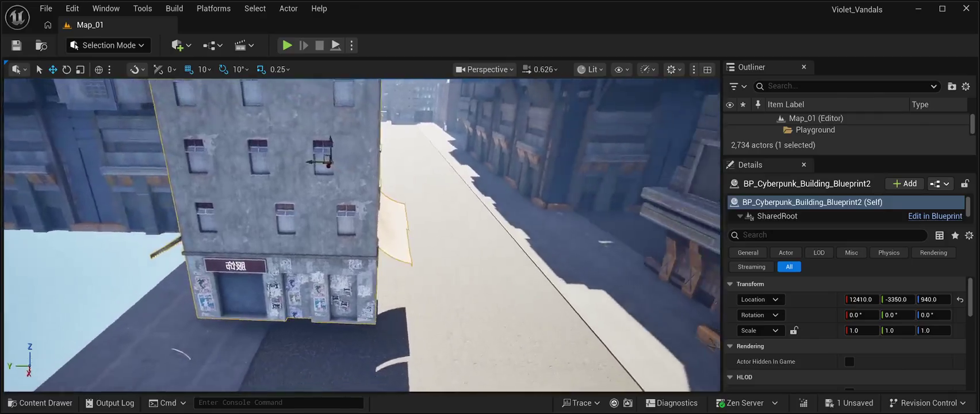
key(d)
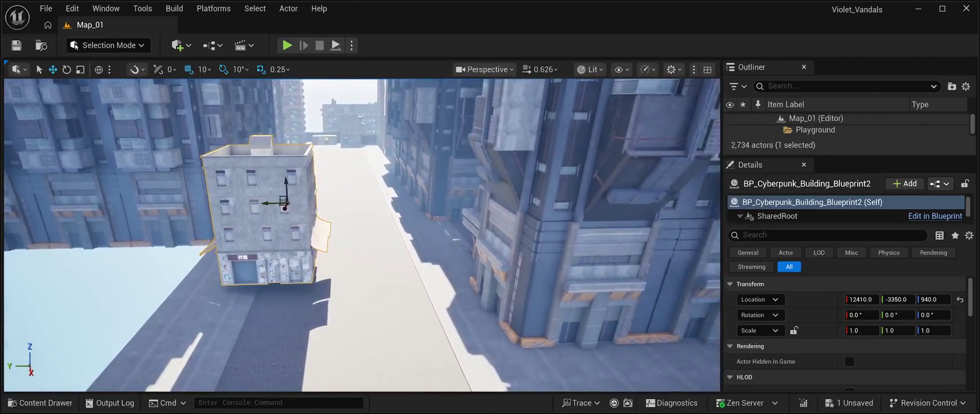
drag(285, 205, 275, 223)
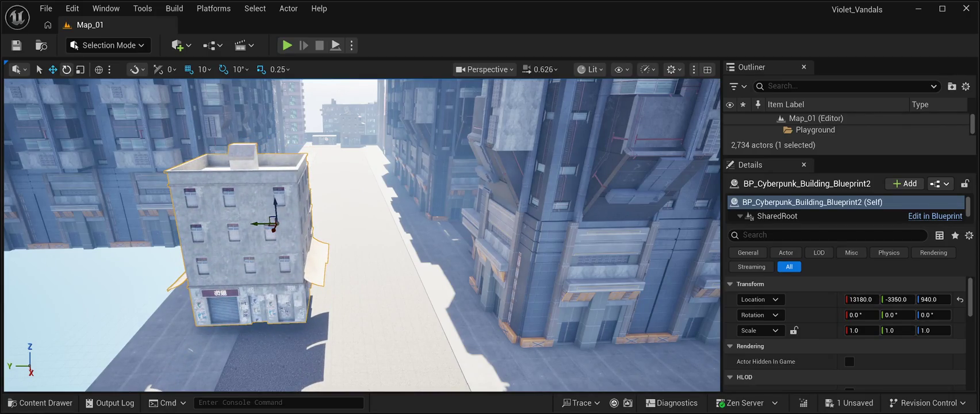
key(e)
drag(299, 226, 278, 232)
Step: Move the building along Y to -1610 and lower it to Z 770
mouse_move(402, 258)
mouse_down()
mouse_move(367, 242)
mouse_move(349, 201)
mouse_move(339, 203)
mouse_up()
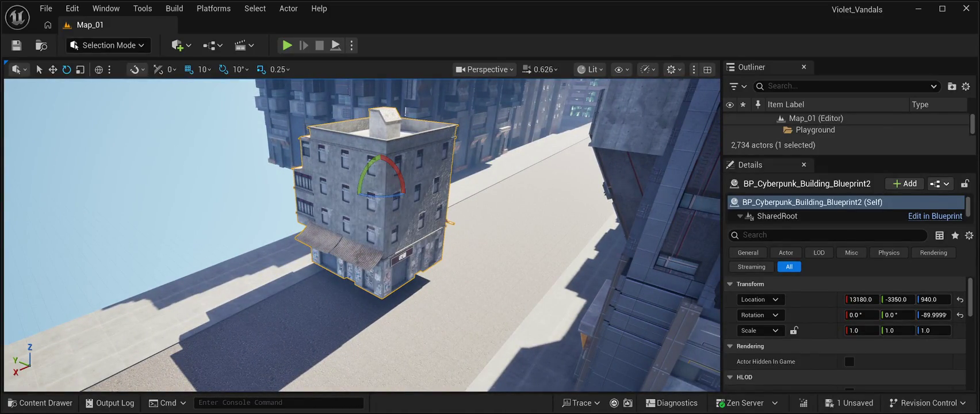
key(w)
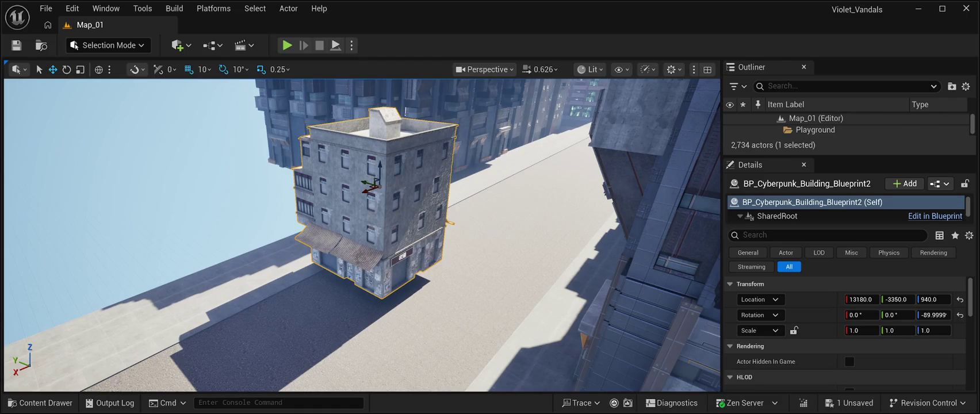
mouse_move(370, 189)
mouse_down()
mouse_move(276, 174)
mouse_move(351, 201)
mouse_up()
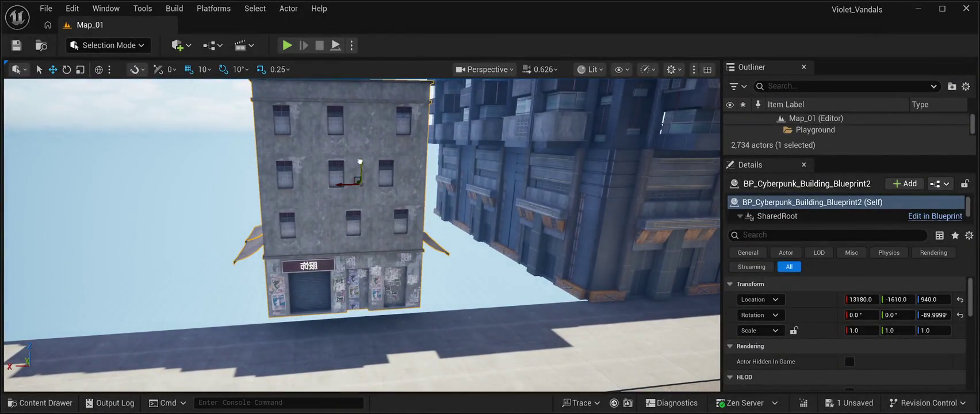
mouse_move(360, 162)
mouse_down()
mouse_move(365, 205)
mouse_move(438, 213)
mouse_move(475, 201)
mouse_up()
scroll(474, 201, up, 5)
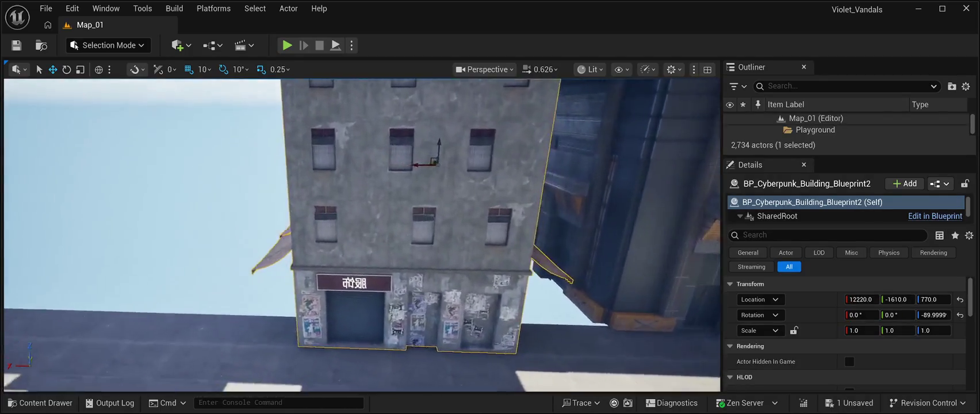
Step: Nudge the building's Location Y in the Details panel and set its Location Z to 760
key(a)
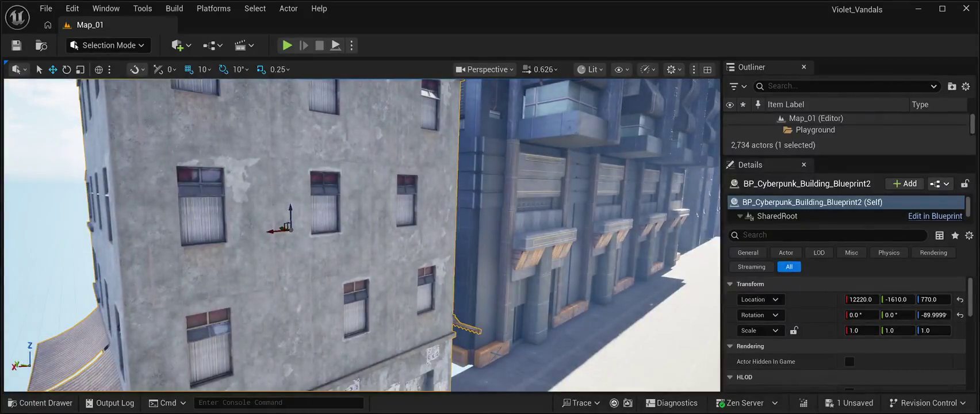
drag(898, 299, 953, 299)
key(f)
key(f)
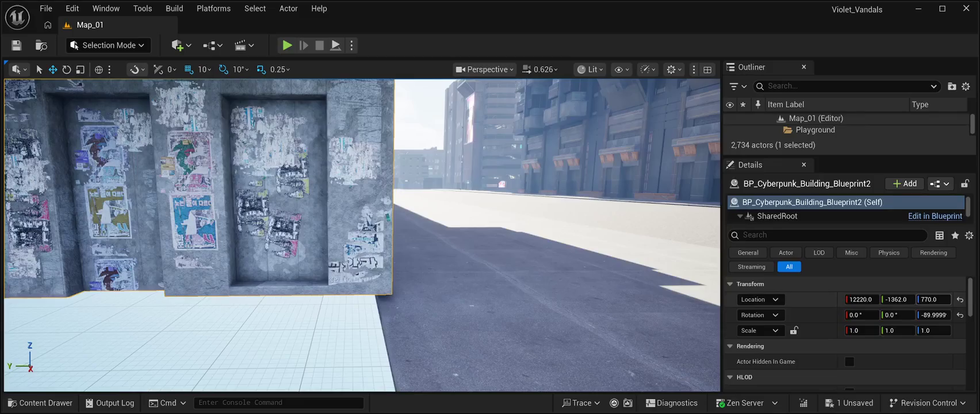
text(760)
key(Return)
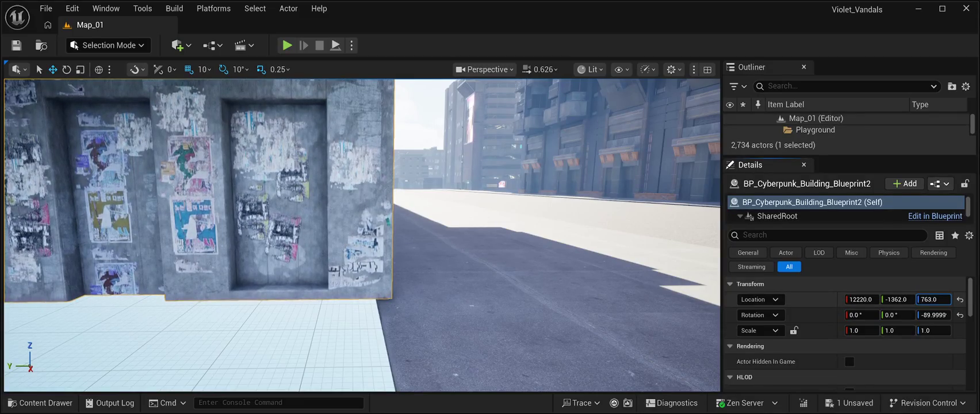
text(759)
key(Return)
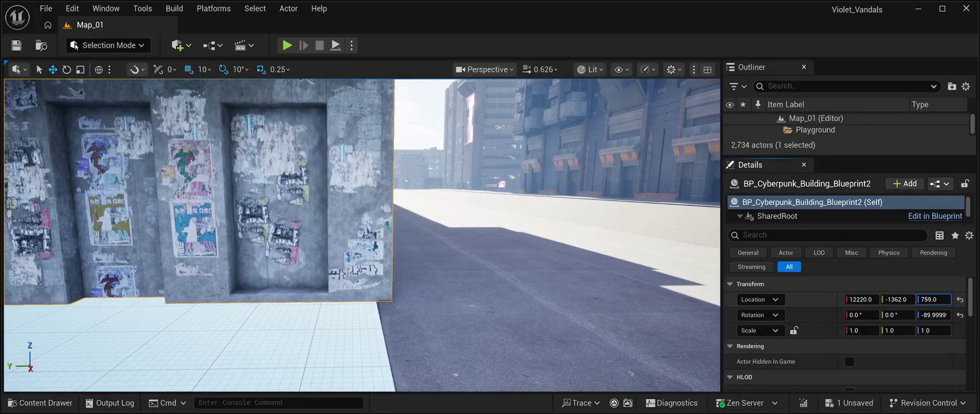
key(ctrl+z)
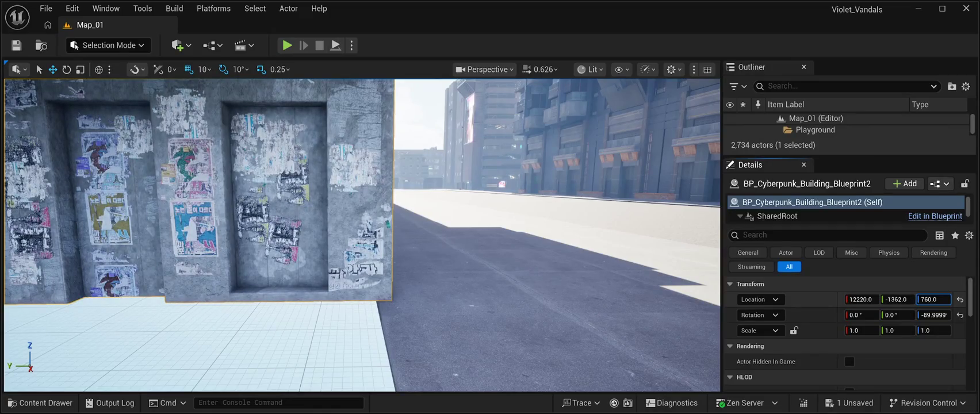
key(f)
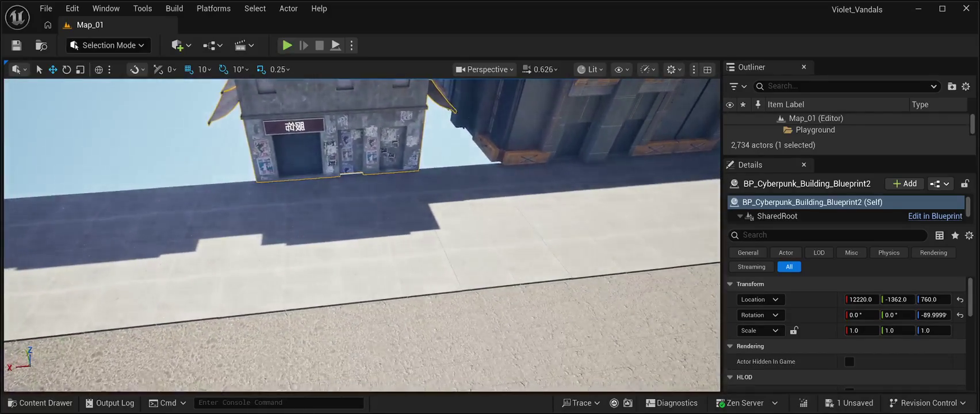
Step: Duplicate the Floor8 slab and slide the copy, Floor45, along Y in front of the building
click(345, 241)
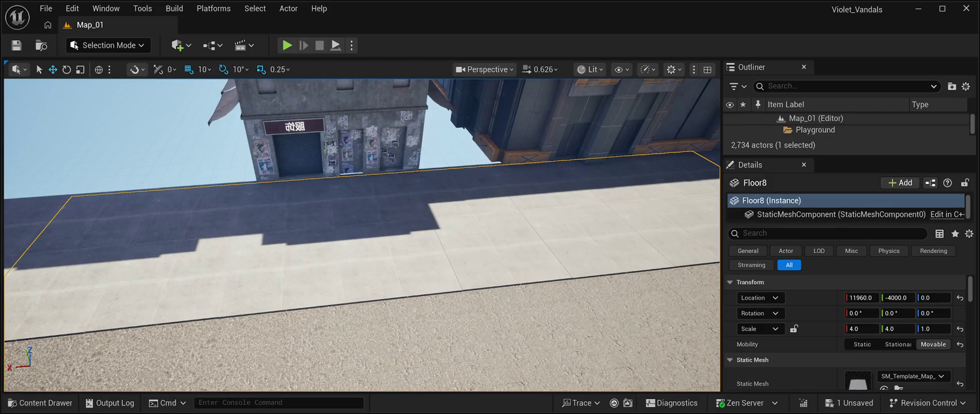
key(ctrl+d)
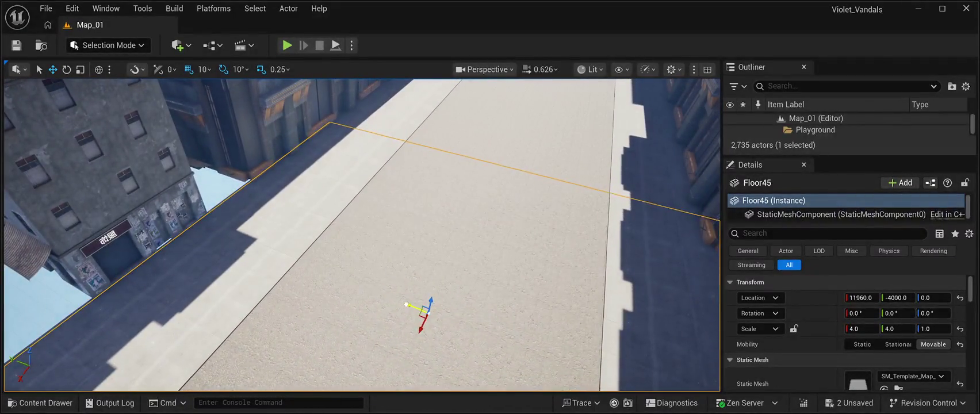
mouse_move(407, 304)
mouse_down()
mouse_move(210, 218)
mouse_move(3, 169)
mouse_up()
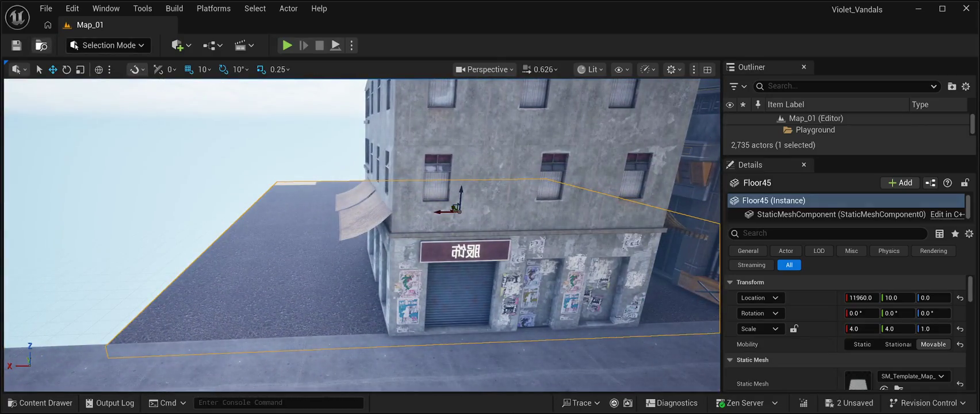
key(Escape)
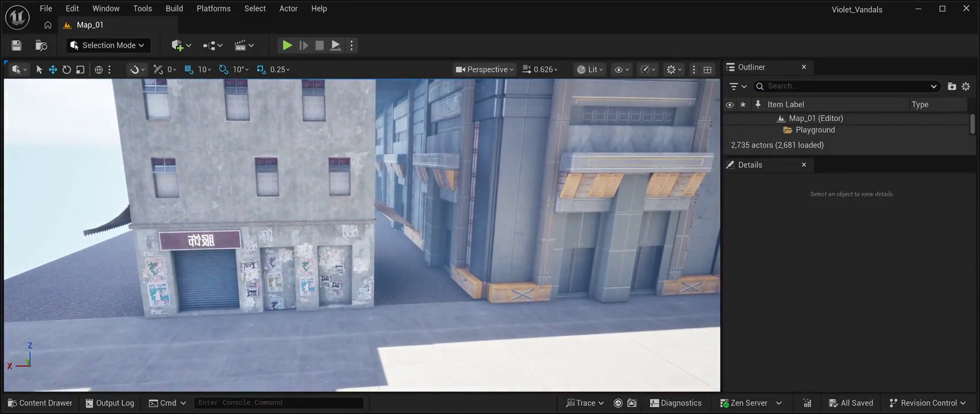
Step: Nudge BP_Cyberpunk_Building_Blueprint2 along X and lower its Location Z to 748
click(253, 195)
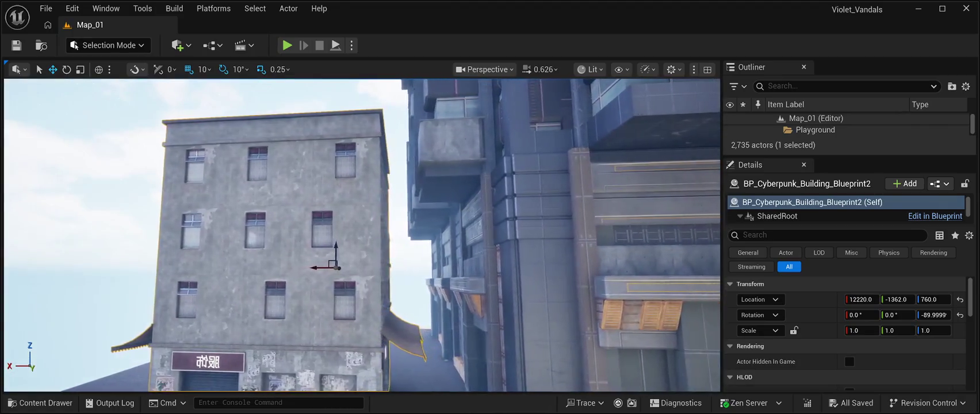
drag(310, 267, 327, 268)
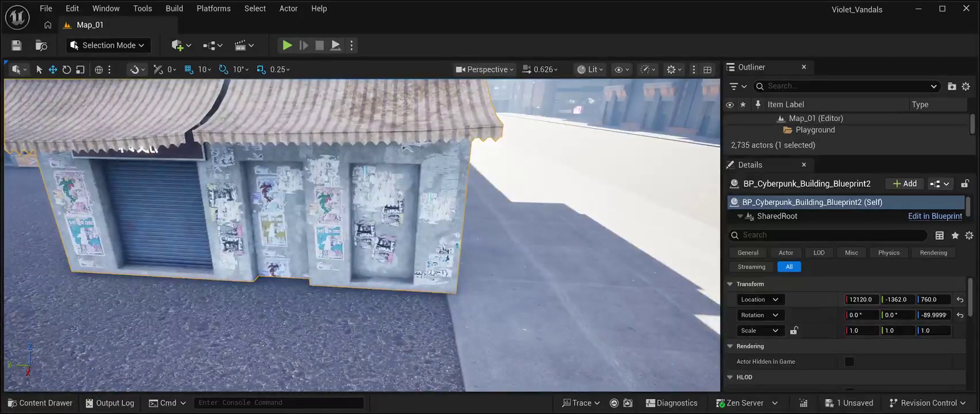
click(933, 299)
text(753)
key(Return)
text(748)
key(Return)
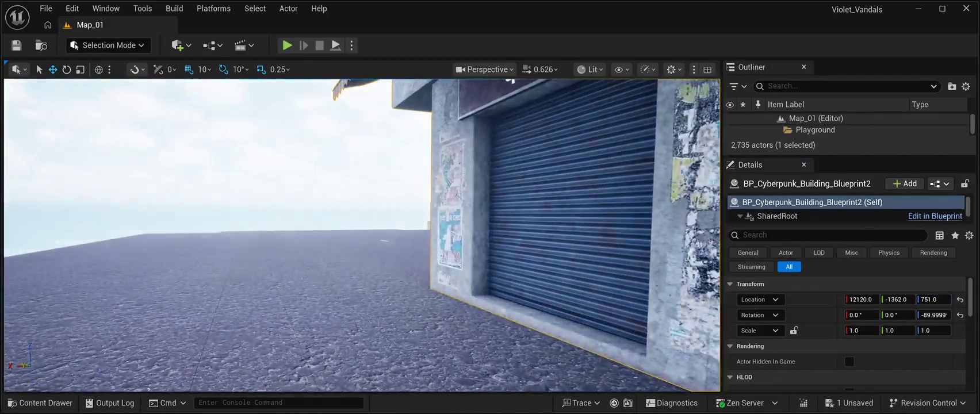
click(172, 144)
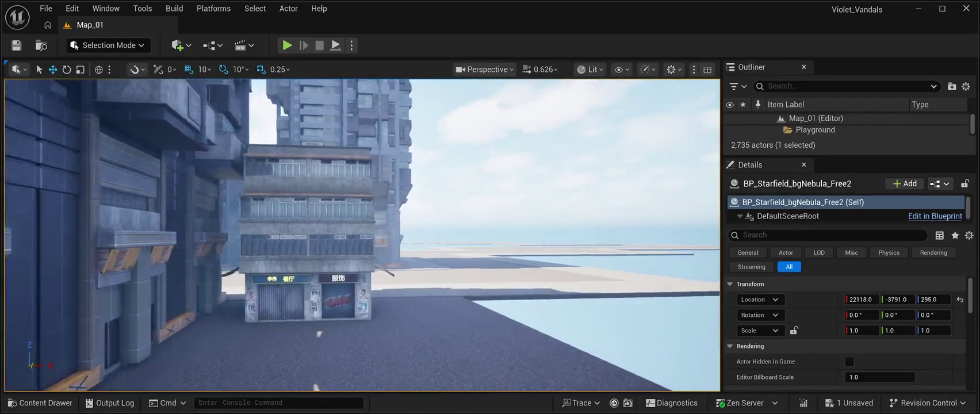
Step: Reframe the view on the alley and open the Content Drawer on CyberPunkMegapack Blueprints
key(w)
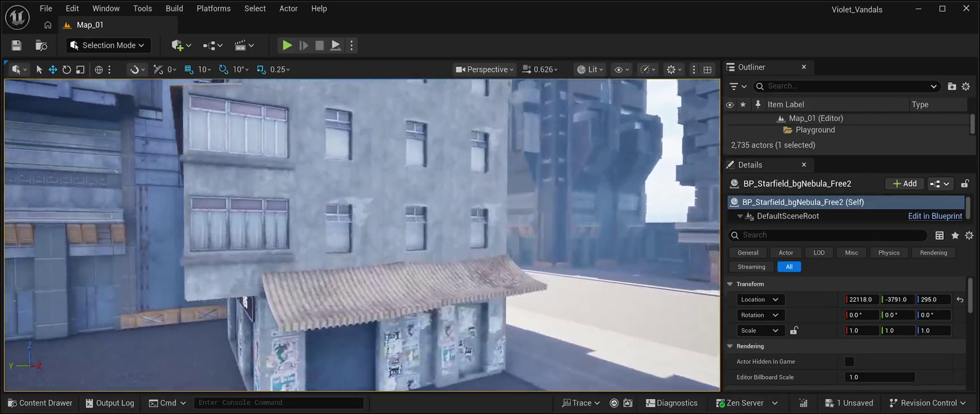
key(s)
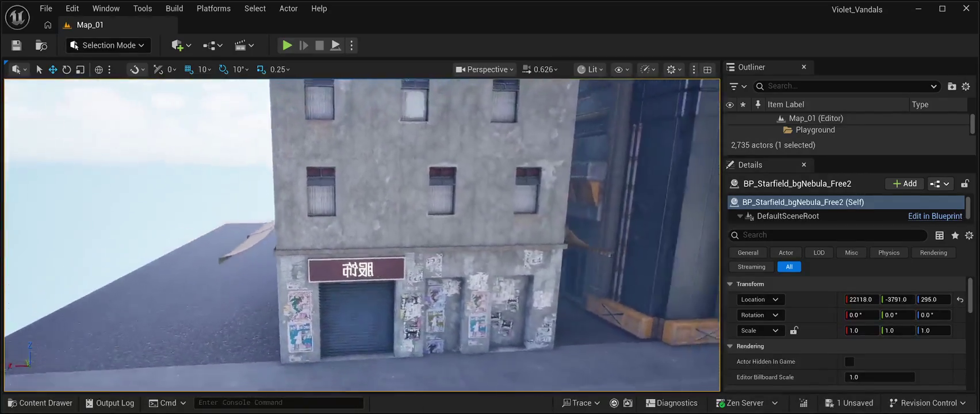
key(d)
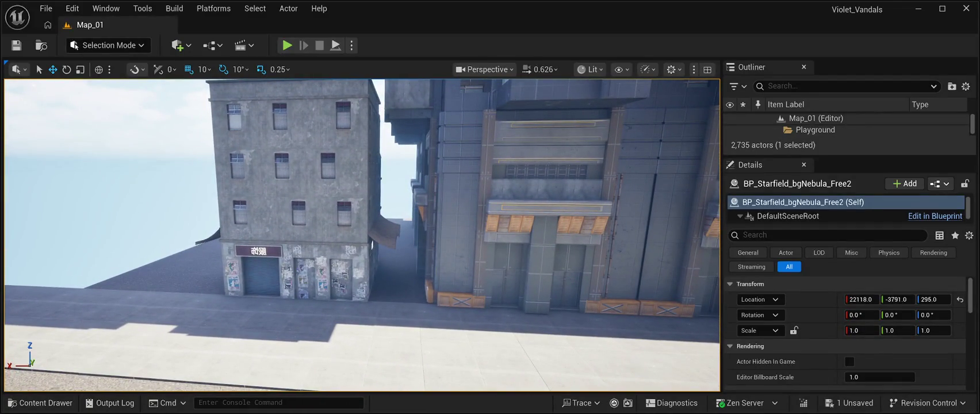
click(40, 402)
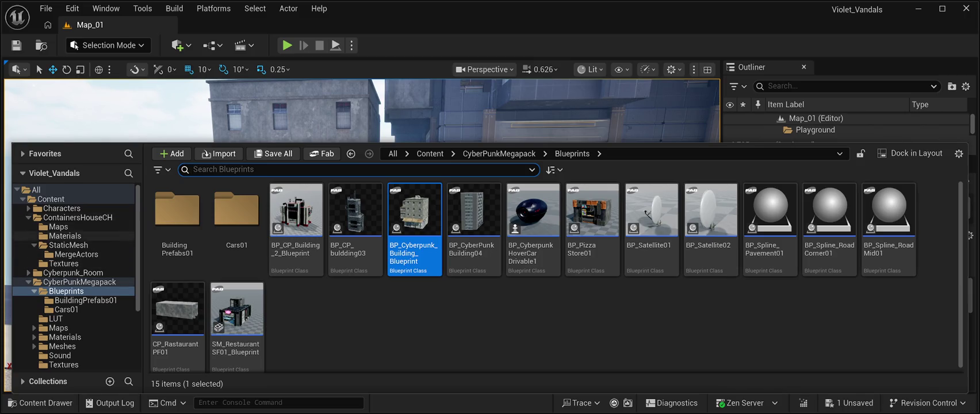
Step: Place an SM_Wall_Wood_2m panel from ContainersHouseCH/StaticMesh into the alley
click(58, 235)
click(78, 217)
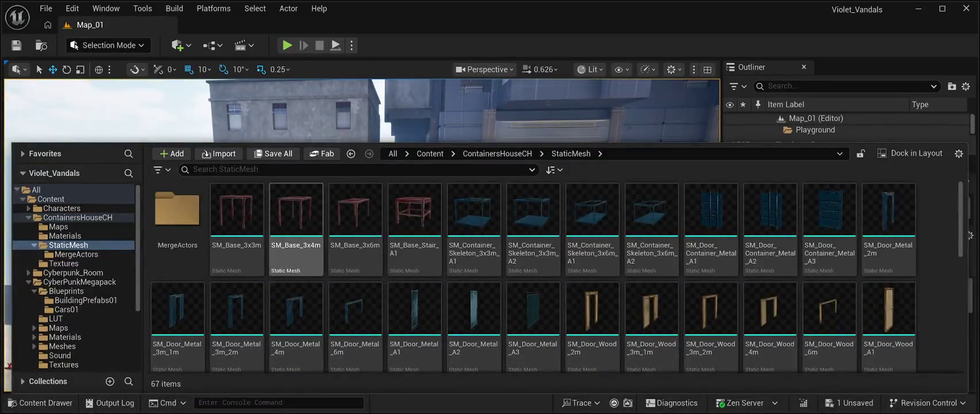
scroll(592, 270, down, 2)
scroll(592, 270, down, 3)
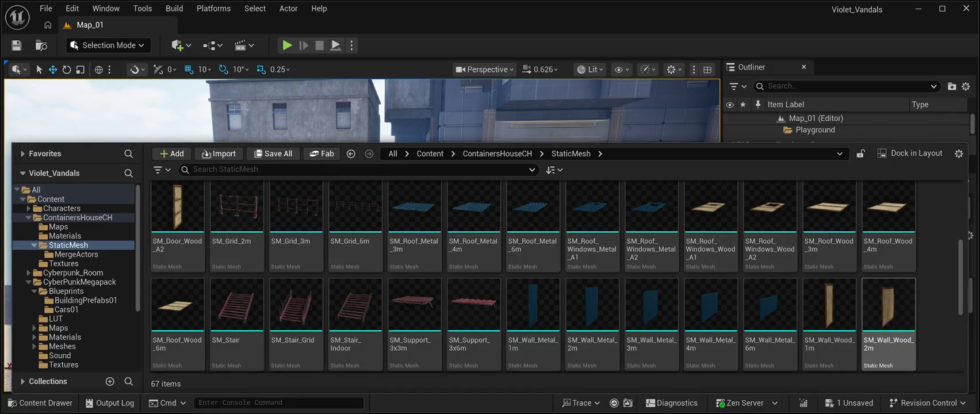
key(ctrl+space)
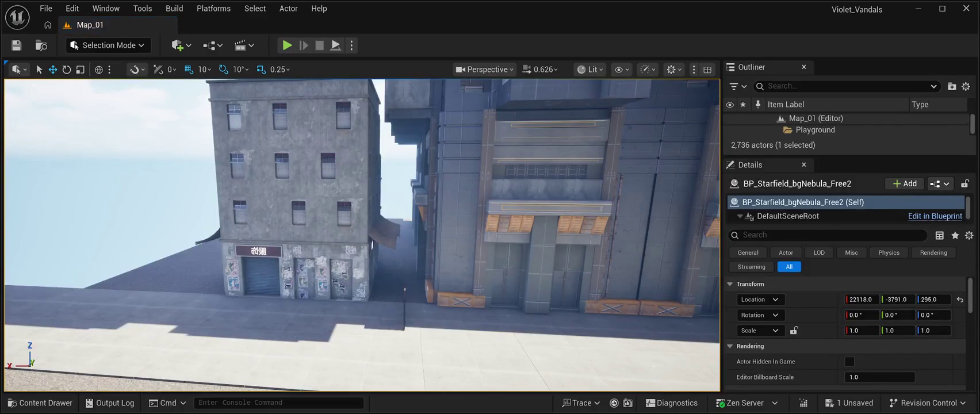
drag(401, 276, 401, 282)
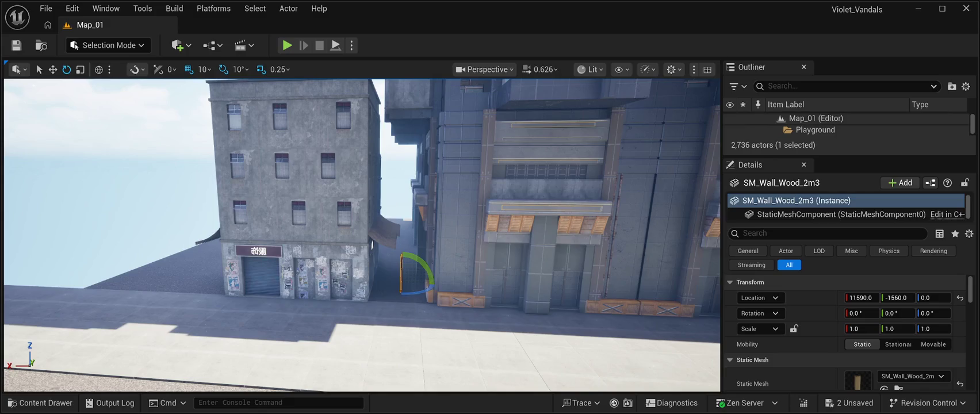
Step: Rotate the wall panel 90° in Z and shift it slightly along X
drag(428, 282, 429, 282)
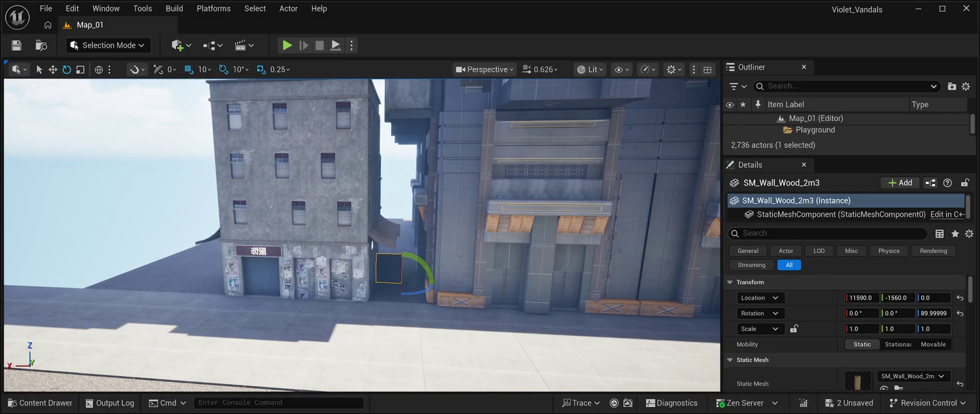
click(115, 144)
mouse_move(115, 144)
mouse_down()
mouse_move(115, 161)
mouse_move(122, 120)
mouse_move(122, 143)
mouse_up()
click(296, 245)
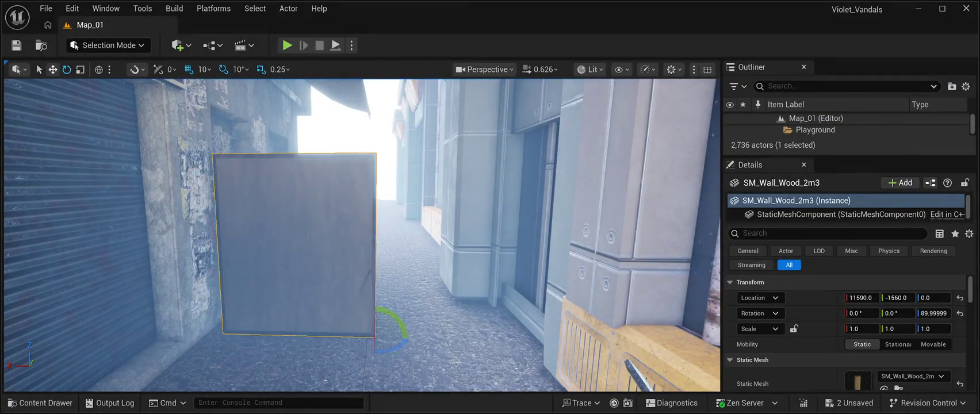
drag(354, 337, 339, 336)
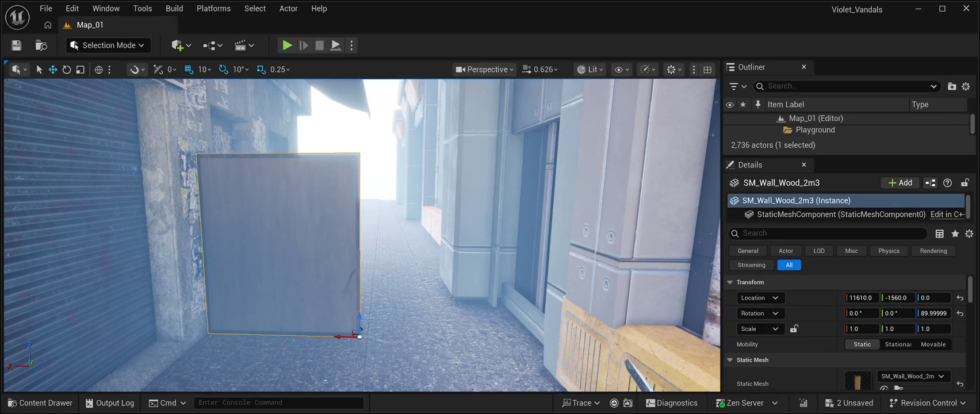
scroll(362, 236, up, 5)
scroll(362, 236, down, 4)
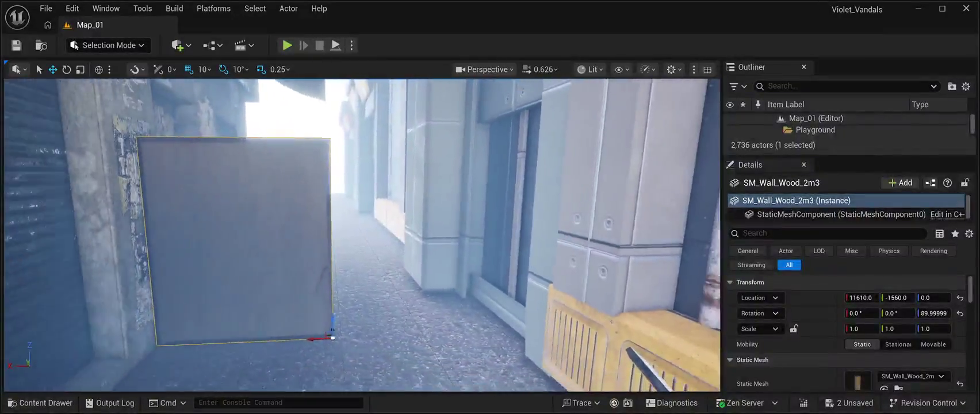
mouse_move(362, 235)
mouse_down()
mouse_move(190, 236)
mouse_move(189, 270)
mouse_move(207, 276)
mouse_up()
Step: Slide the panel along Y and Alt-drag a copy beside it at 11410, -1270, 0
drag(313, 325, 609, 311)
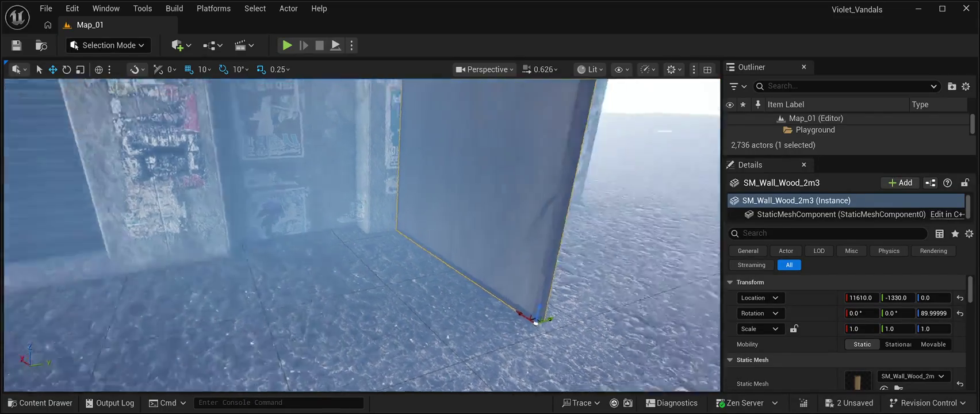
mouse_move(368, 236)
mouse_down()
mouse_move(402, 235)
mouse_move(299, 235)
mouse_up()
drag(317, 264, 337, 276)
drag(368, 236, 345, 201)
mouse_move(397, 331)
alt+mouse_down()
mouse_move(250, 328)
mouse_move(299, 265)
mouse_move(336, 244)
alt+mouse_up()
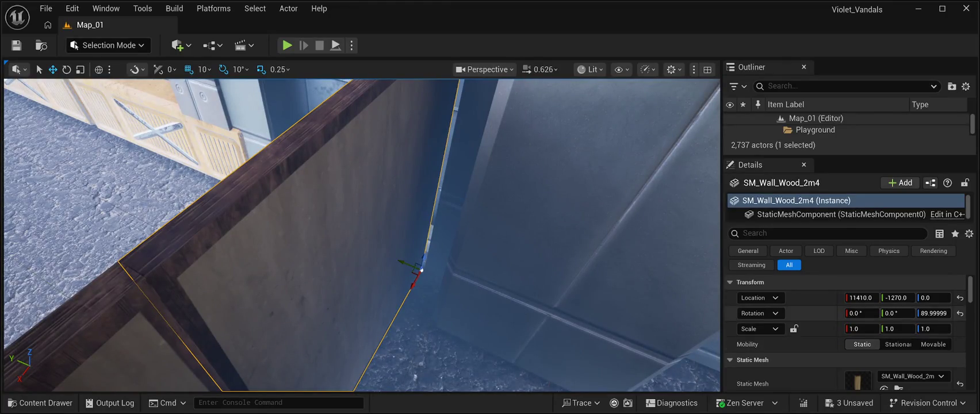
Step: Fine-tune the copied wall panel's Location Y toward -1299
drag(897, 297, 893, 298)
drag(336, 245, 348, 207)
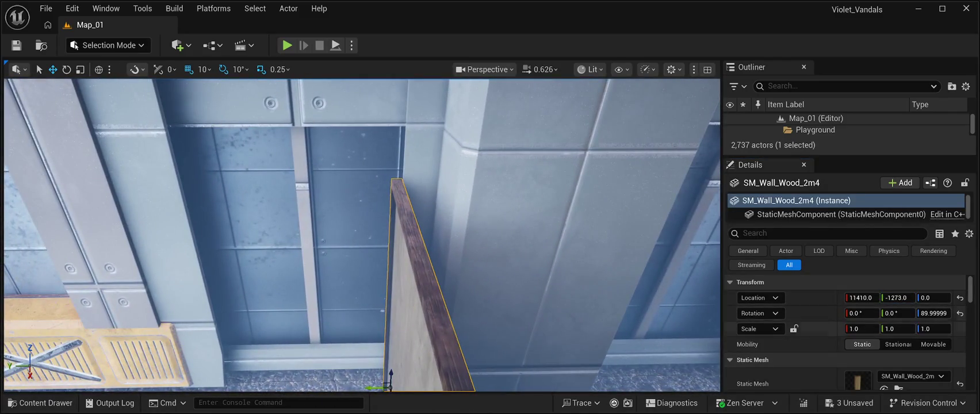
drag(896, 297, 881, 297)
drag(356, 230, 376, 220)
Step: Slide the left wall panel toward the right one and adjust its X
click(293, 242)
drag(888, 297, 882, 297)
mouse_move(362, 230)
mouse_down()
mouse_move(362, 270)
mouse_move(362, 155)
mouse_move(362, 205)
mouse_up()
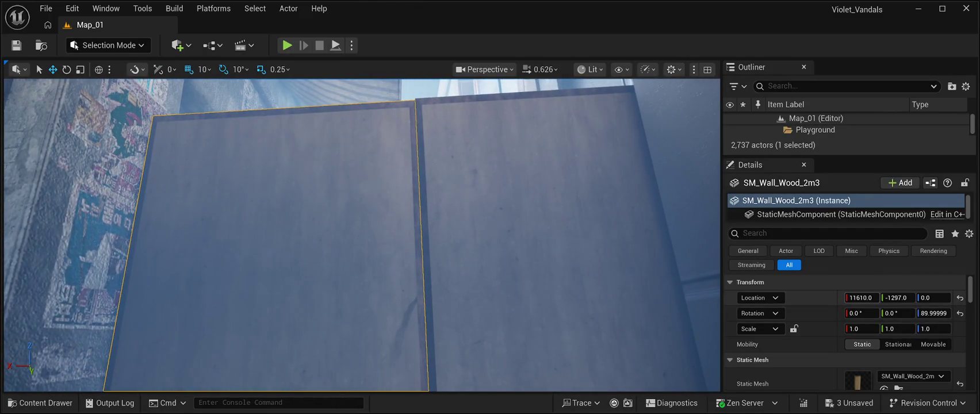
drag(861, 297, 861, 297)
Step: Compare both walls' Details and set the left wall's Location Y to -1299
click(563, 236)
click(276, 235)
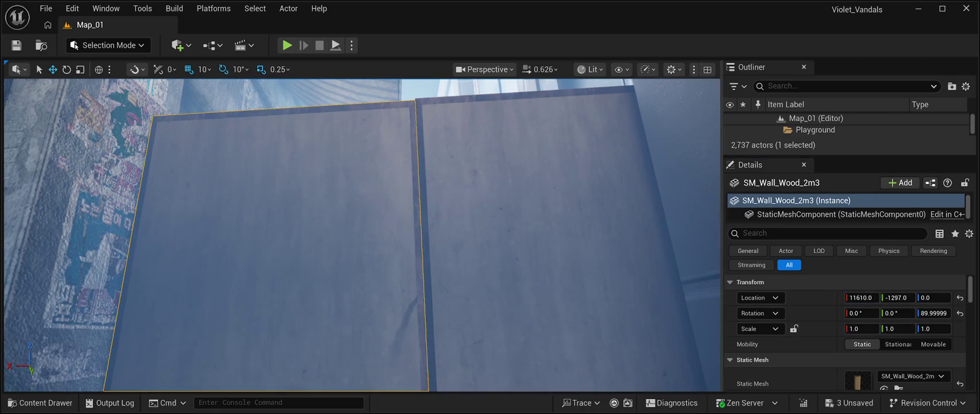
click(563, 236)
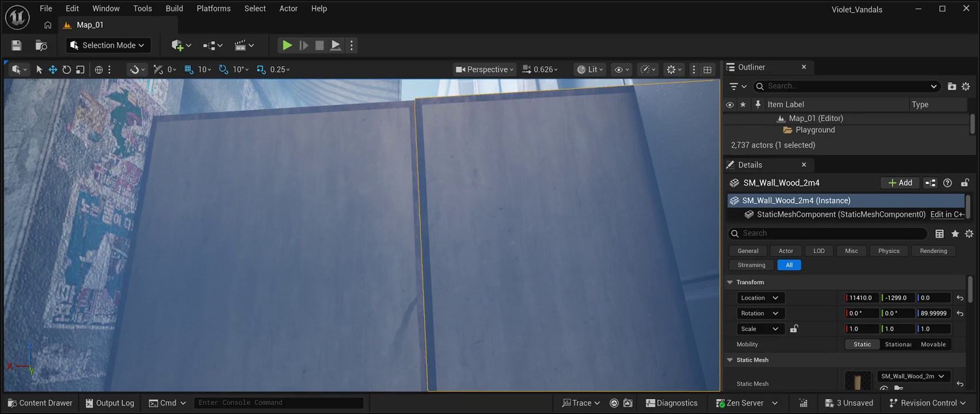
click(276, 236)
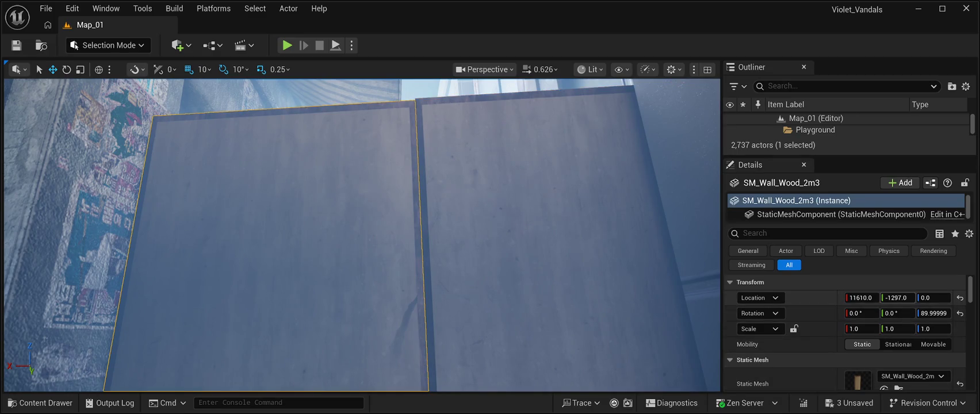
click(896, 297)
text(-1299)
key(Return)
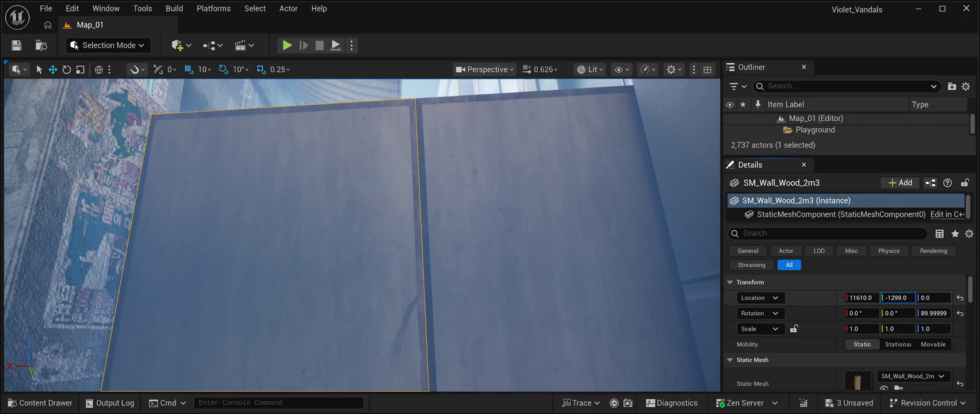
click(563, 236)
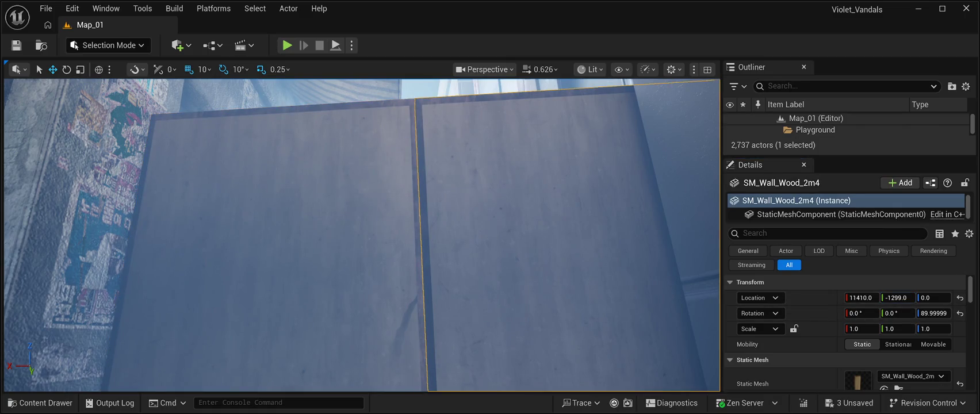
key(ctrl+z)
scroll(362, 236, down, 10)
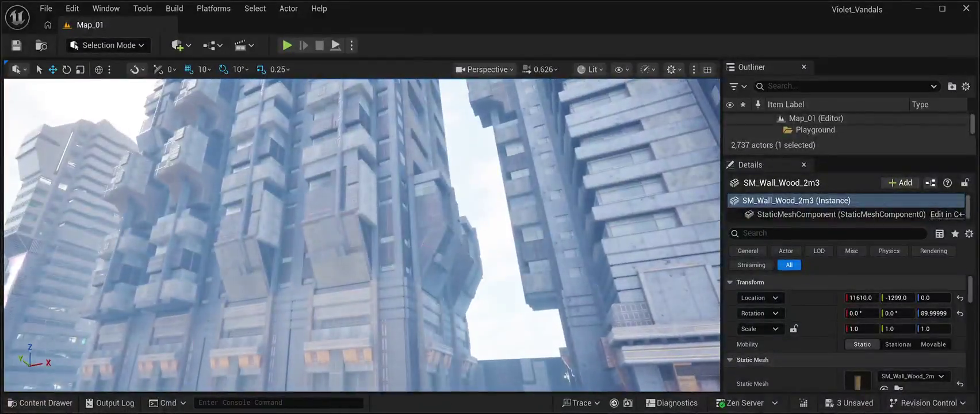
Step: Return the camera to street level and reopen the ContainersHouseCH StaticMesh Content Drawer
key(ctrl+z)
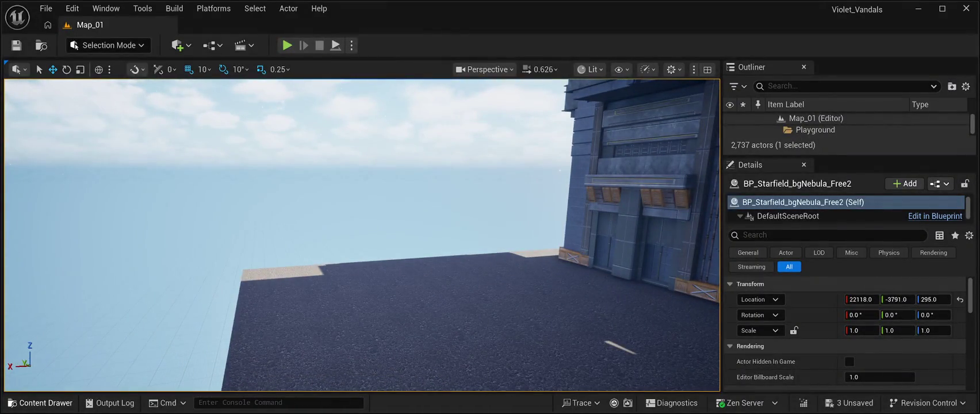
key(ctrl+space)
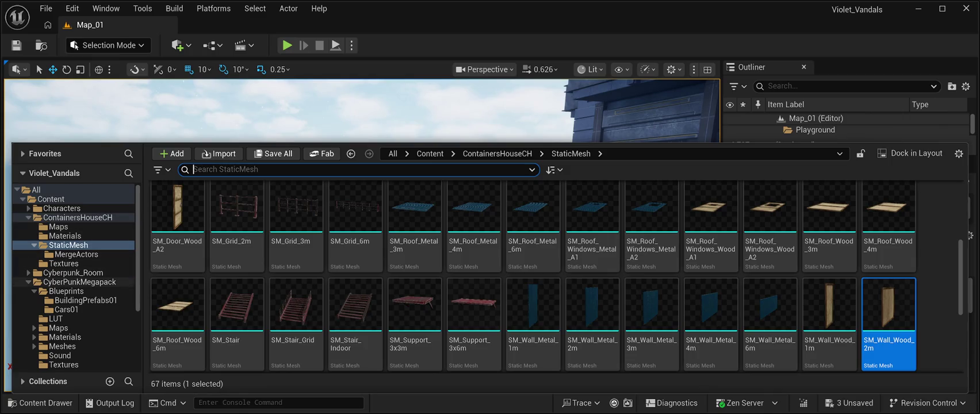
Step: Drag BP_CPB03Building01 from CyberPunkMegapack/Blueprints/BuildingPrefabs01 into Map_01 and frame it
click(79, 281)
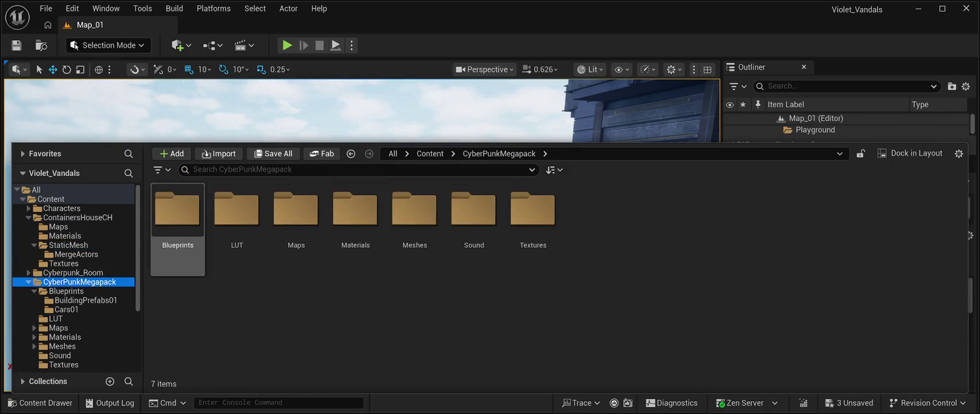
double_click(177, 218)
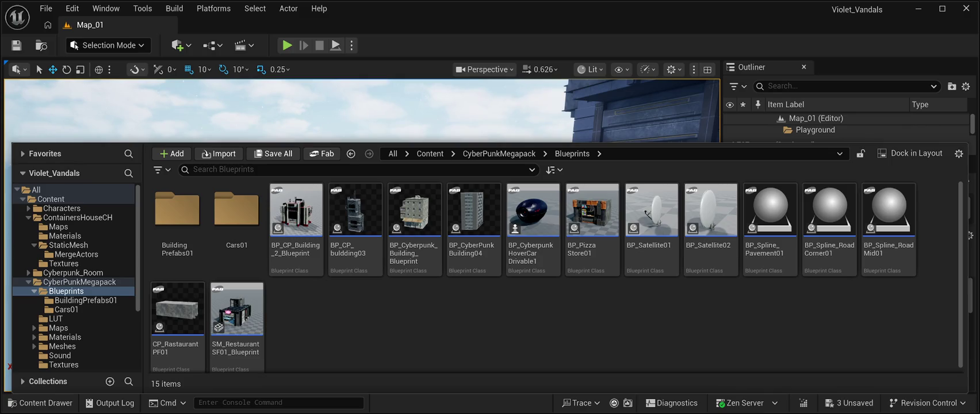
click(178, 213)
double_click(177, 213)
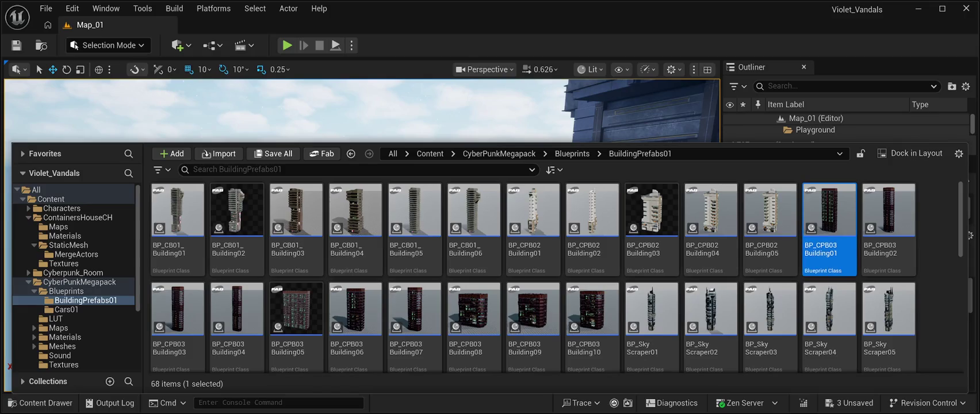
drag(828, 210, 368, 259)
key(f)
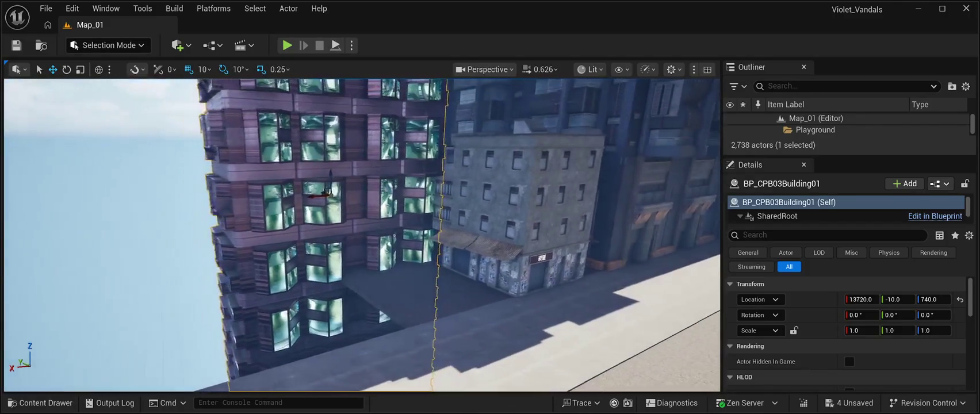
Step: Save the level, then raise the BP_CPB03Building01 tower and shift it along Y
key(ctrl+s)
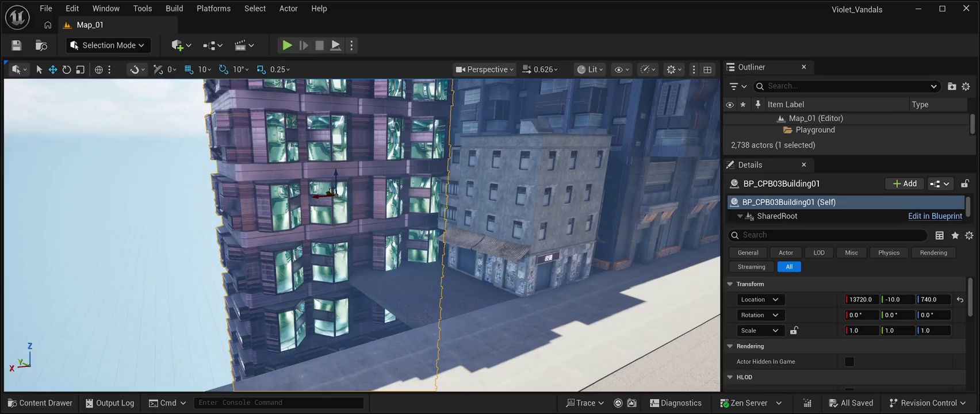
mouse_move(333, 192)
mouse_down()
mouse_move(247, 164)
mouse_move(340, 170)
mouse_up()
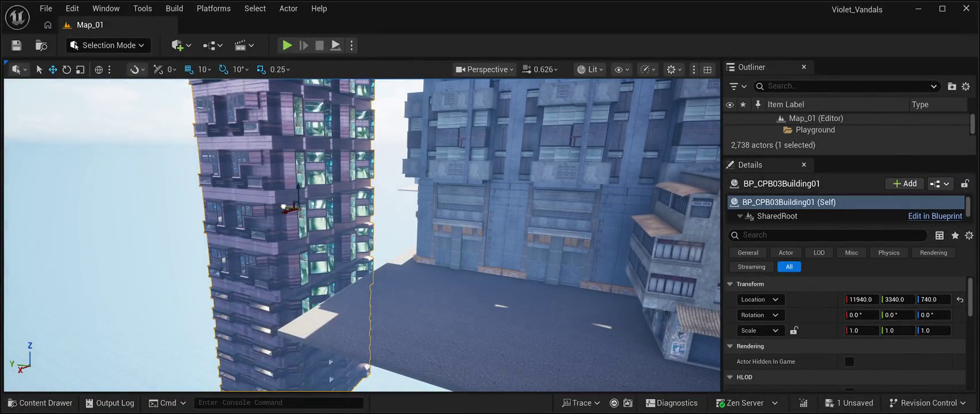
mouse_move(297, 193)
mouse_down()
mouse_move(284, 81)
mouse_move(292, 84)
mouse_up()
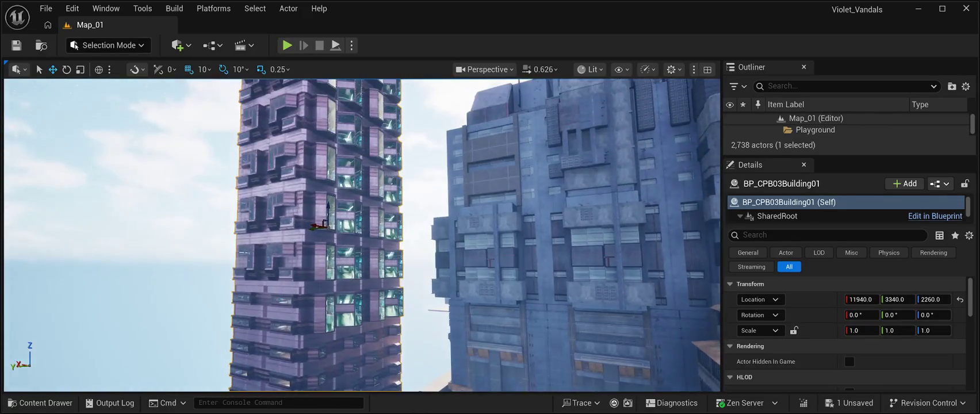
drag(319, 225, 302, 102)
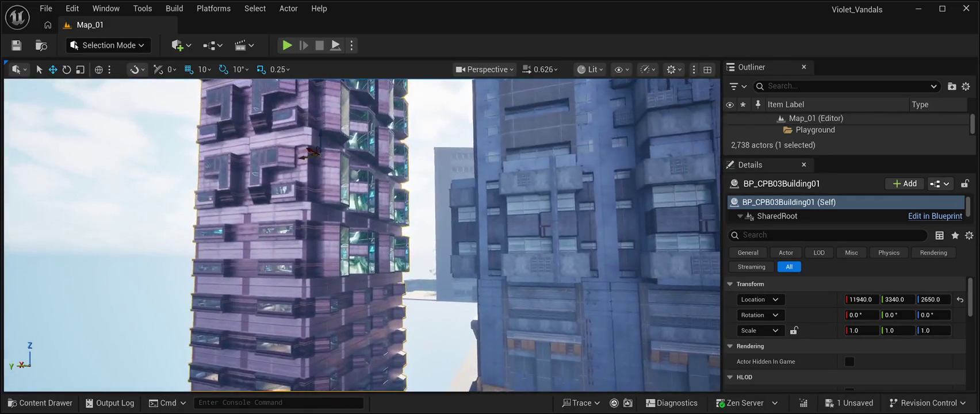
drag(303, 156, 332, 156)
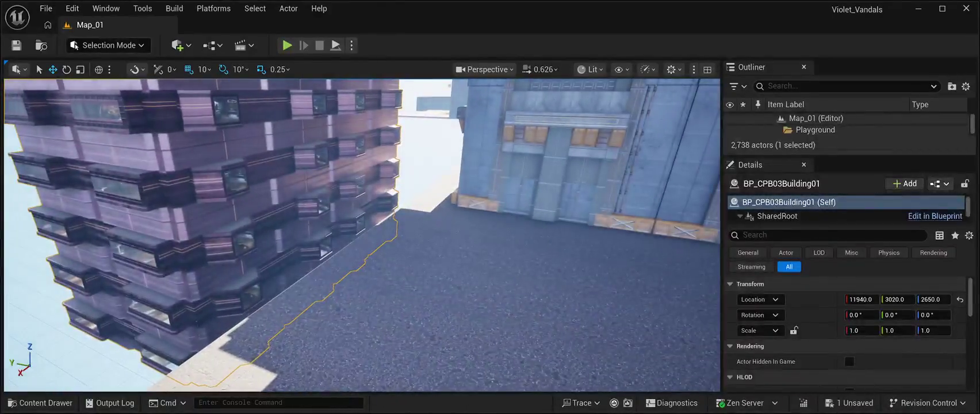
Step: Fine-tune the tower's Location fields to about 12720, 2602, 3239
drag(933, 299, 970, 299)
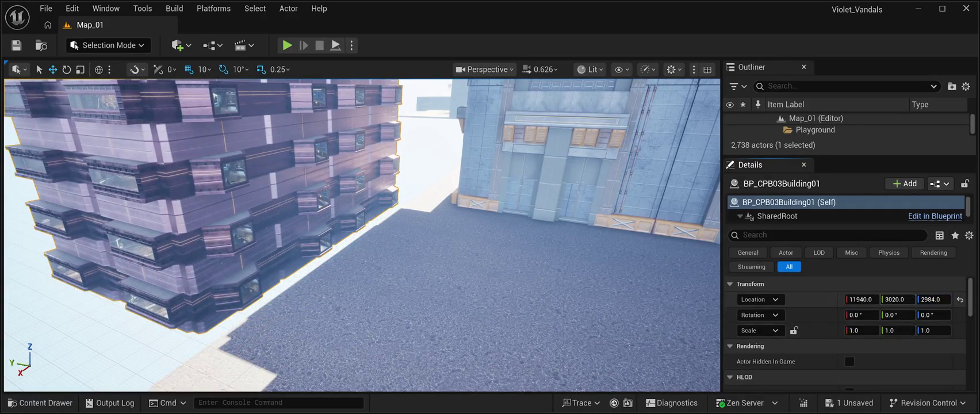
drag(896, 299, 900, 299)
drag(897, 299, 842, 299)
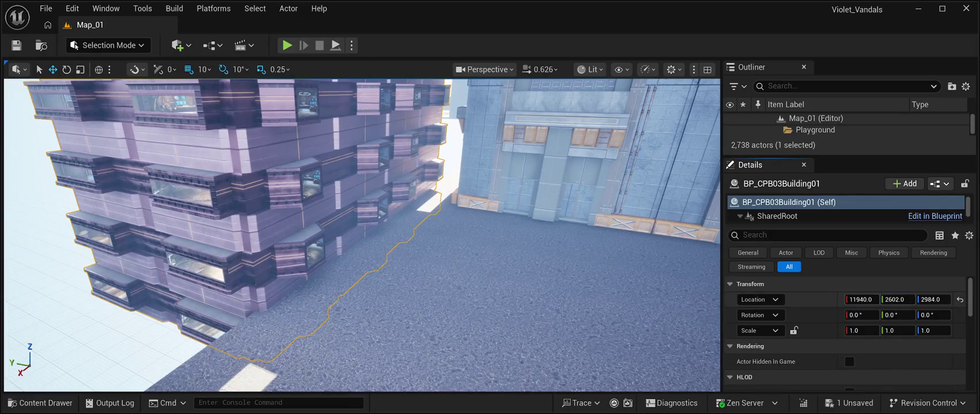
drag(932, 299, 925, 299)
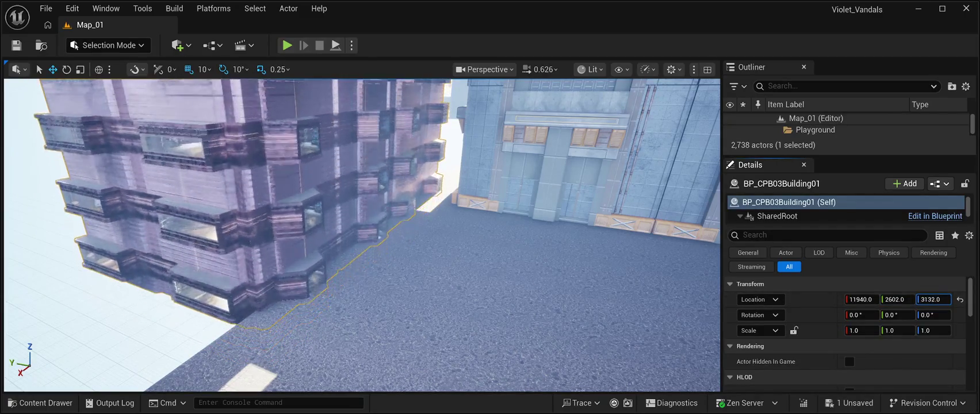
drag(925, 299, 923, 299)
text(3232)
drag(363, 236, 362, 189)
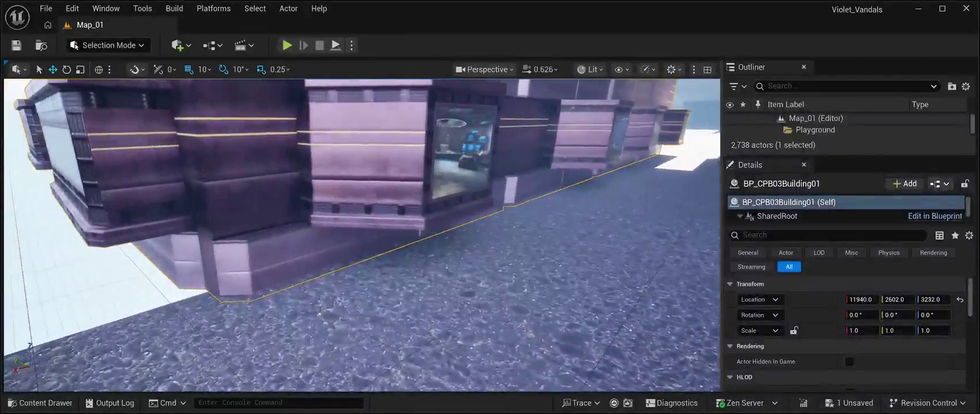
drag(927, 299, 931, 299)
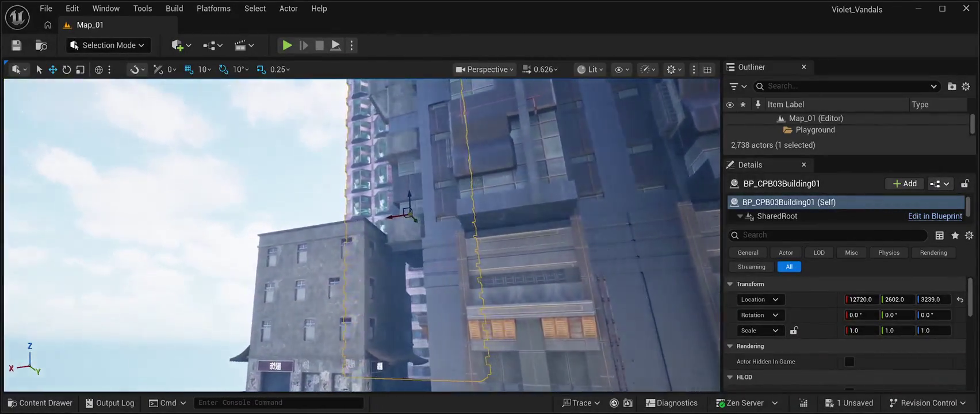
click(143, 172)
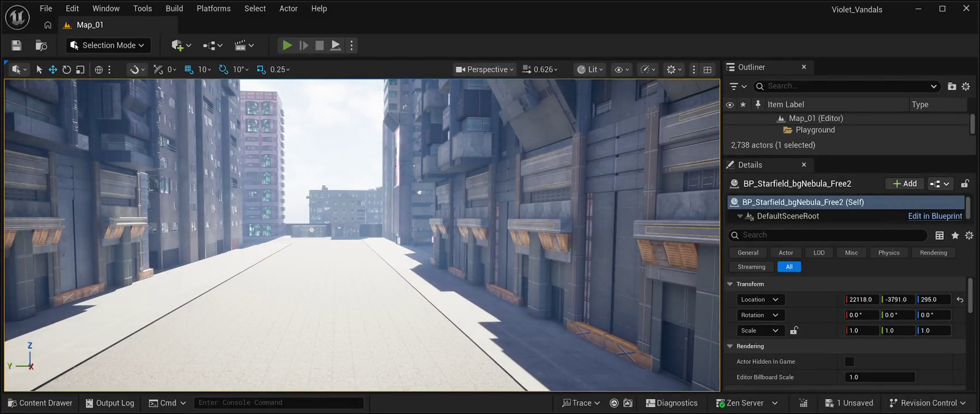
Step: Play Map_01 in editor, run through the purple-lit alley and glowing portal, then stop
key(alt+p)
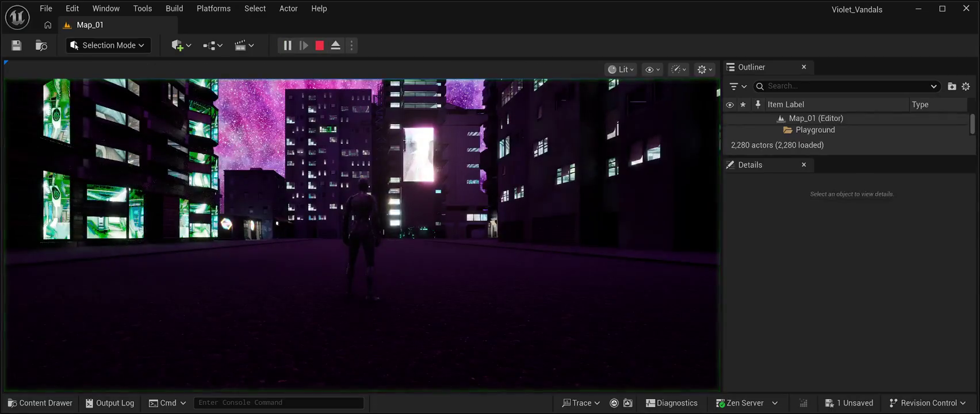
key(w)
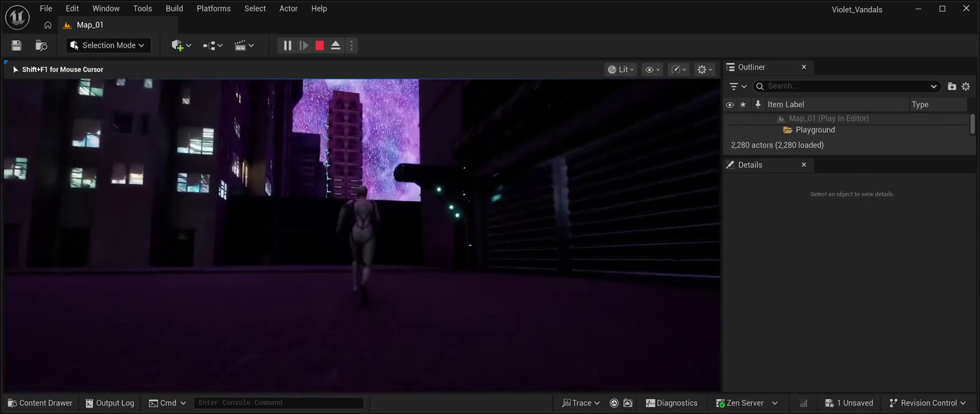
key(w)
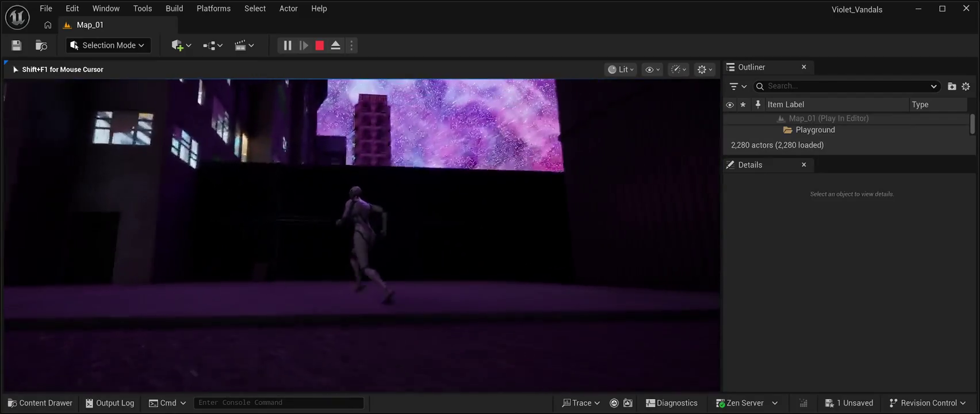
key(w)
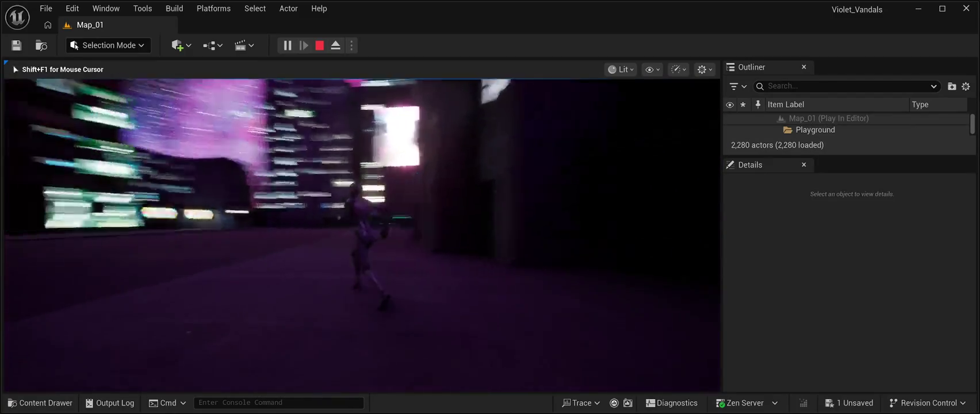
key(s)
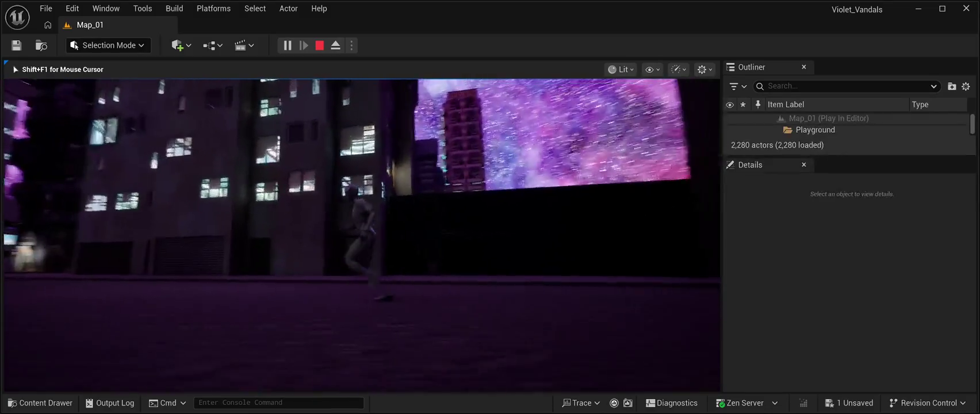
key(a)
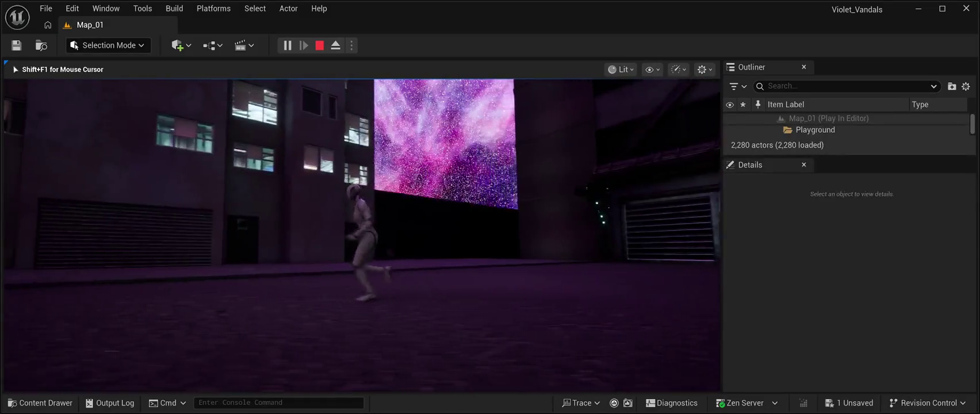
key(w)
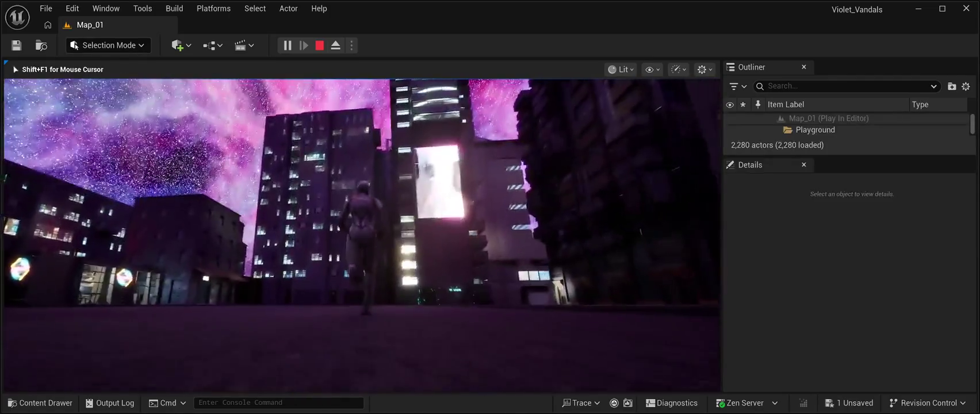
key(d)
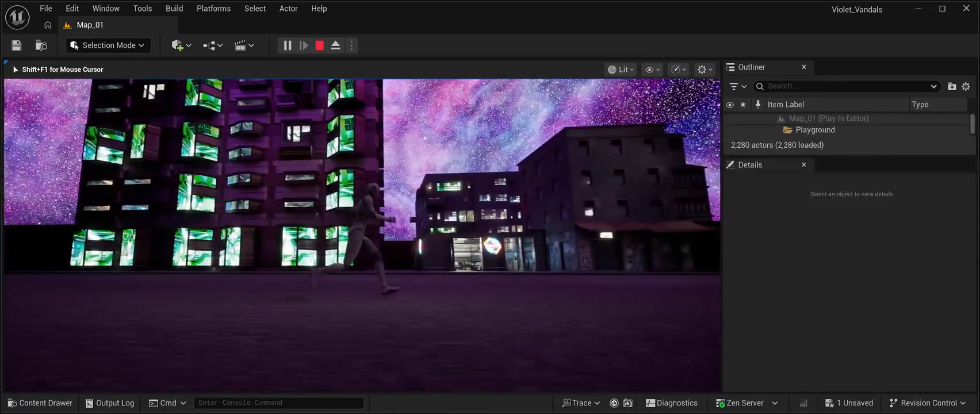
key(w)
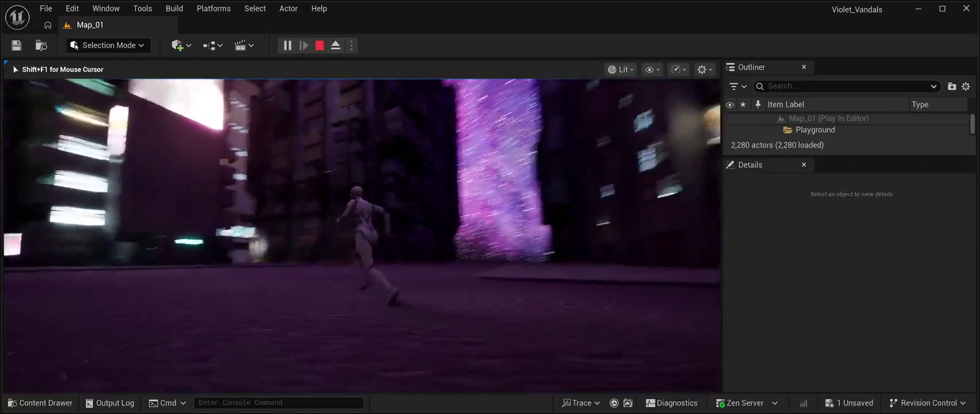
key(a)
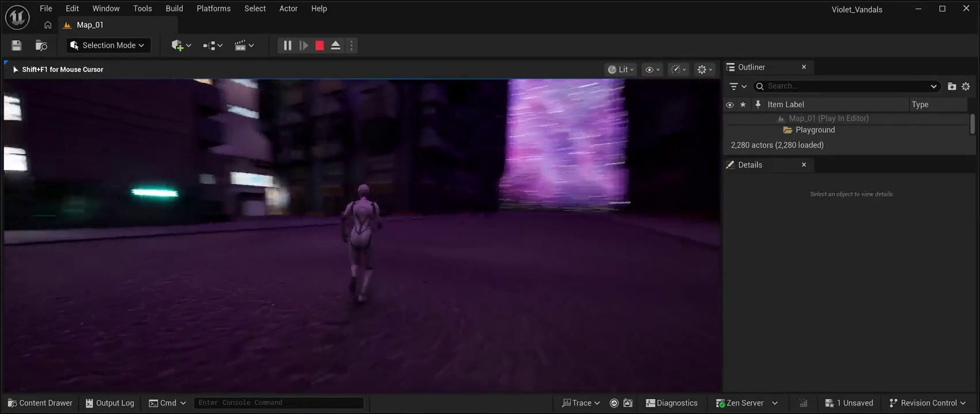
key(a)
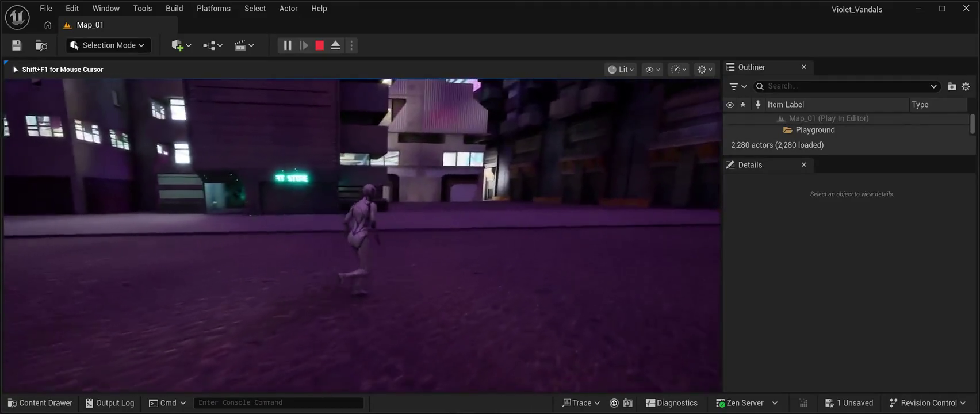
key(w)
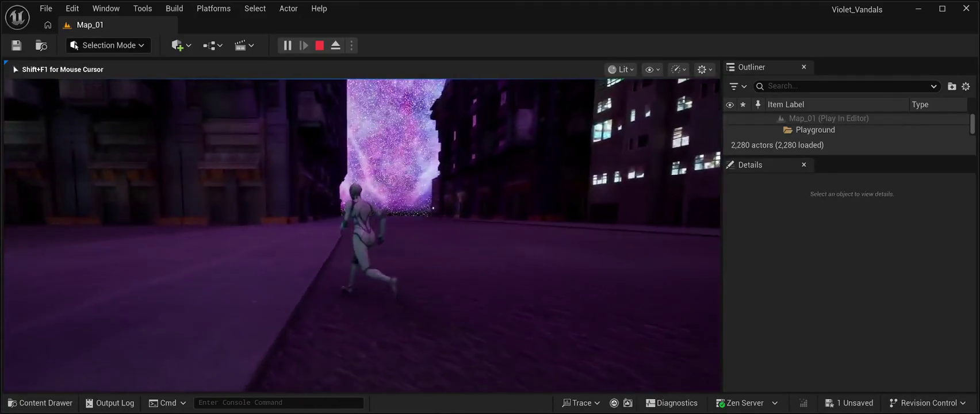
key(a)
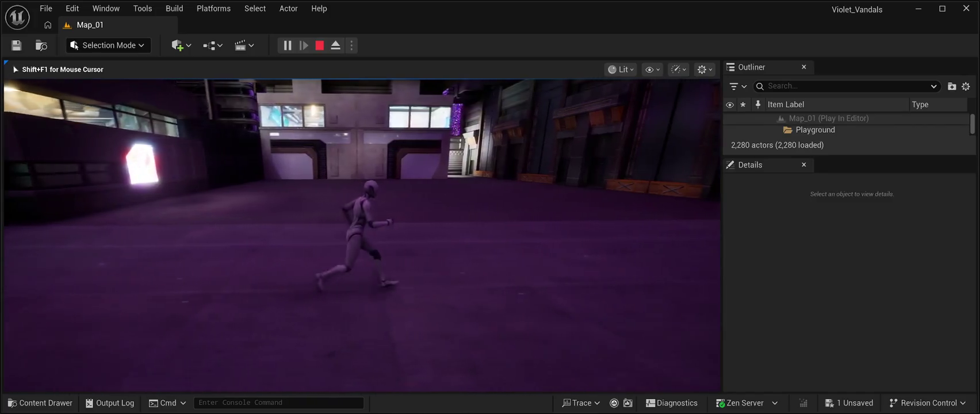
key(w)
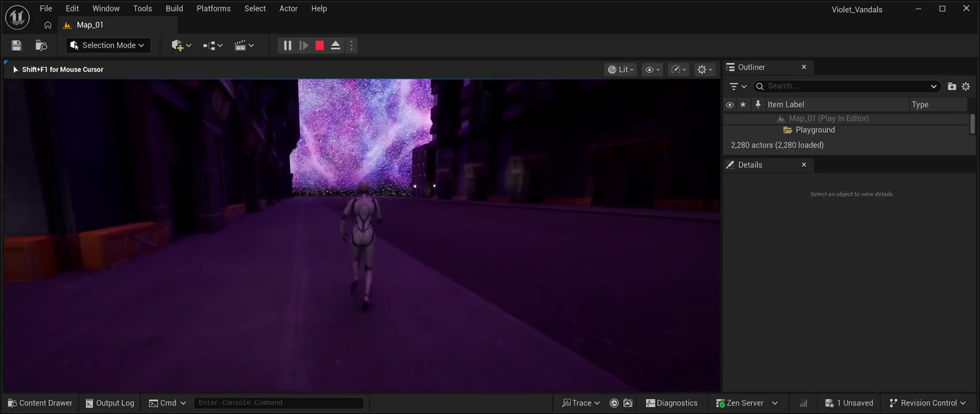
key(d)
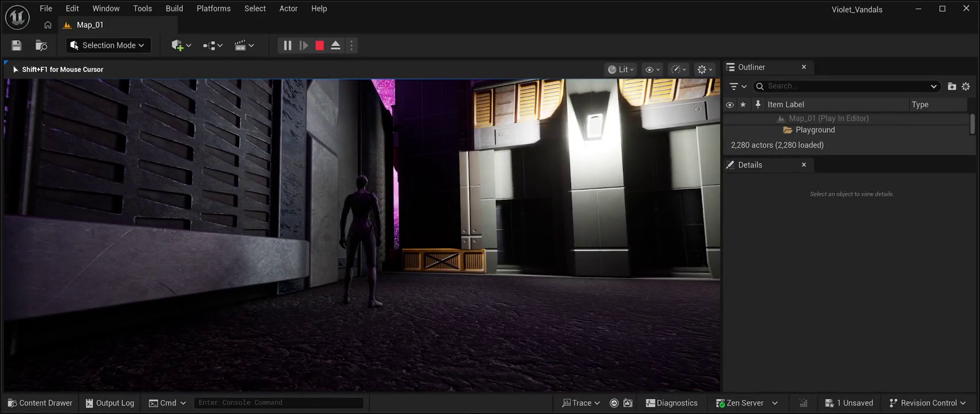
key(Escape)
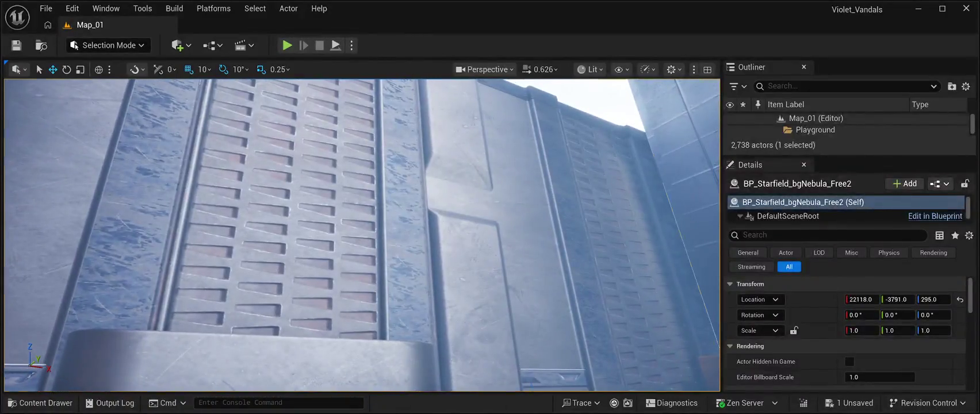
Step: Focus on BP_SkyScraper10 and nudge its Location Y from -7020 to -7027
click(531, 385)
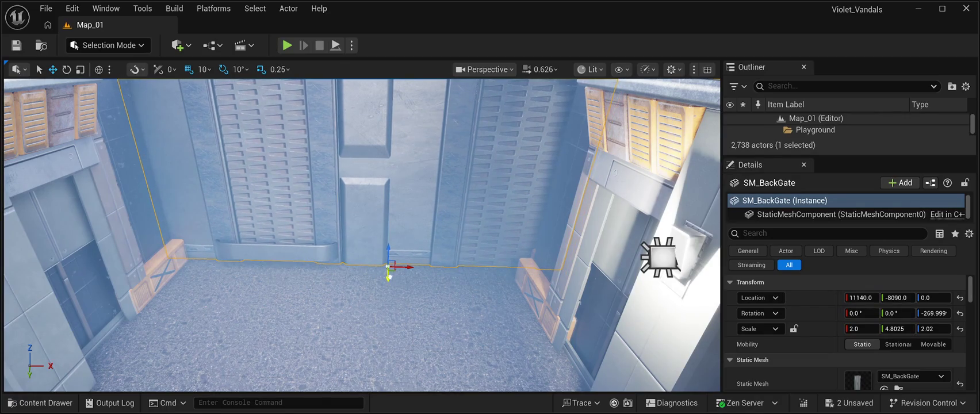
key(w)
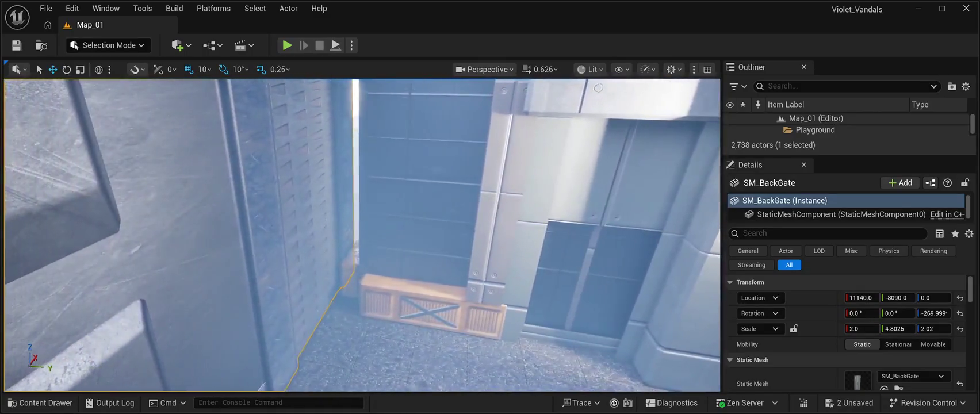
click(597, 87)
key(f)
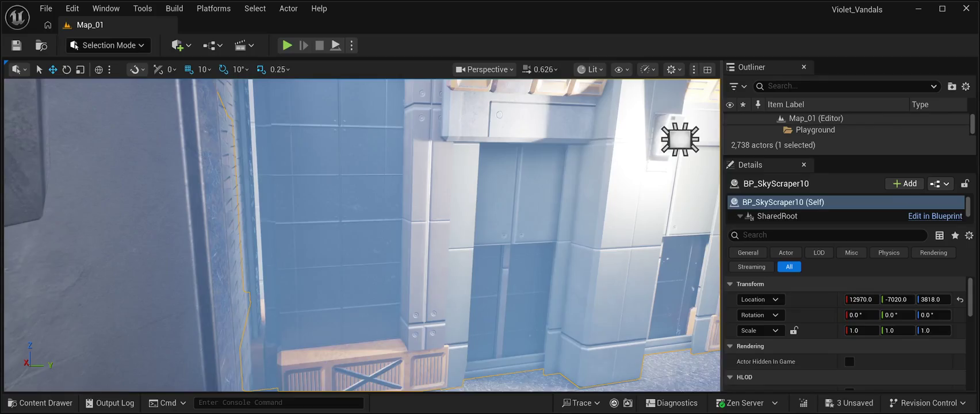
drag(897, 299, 892, 298)
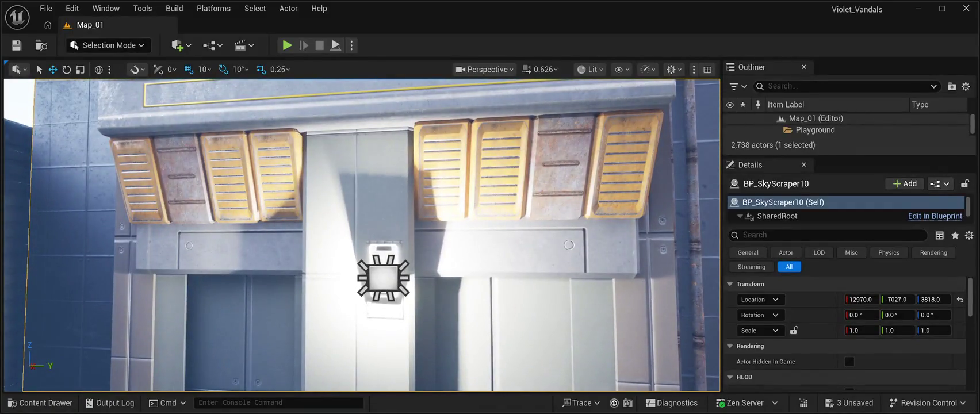
Step: Slide the SM_CyberLight8 wall fixture along Y to about -7499
click(384, 255)
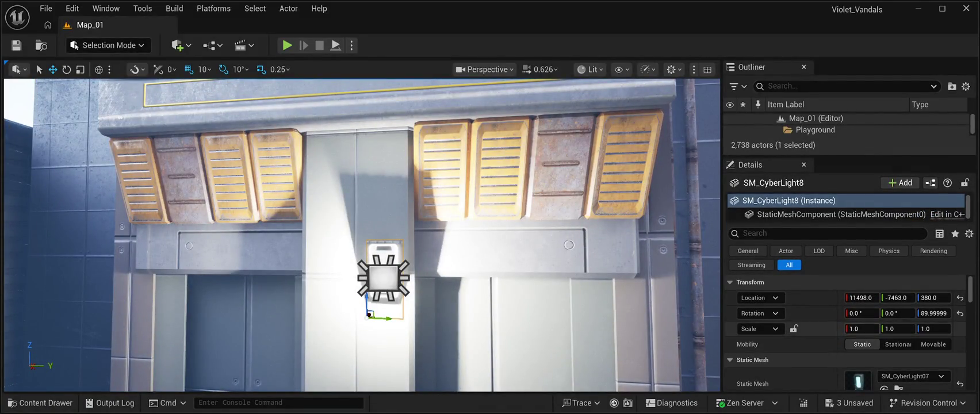
drag(385, 317, 357, 317)
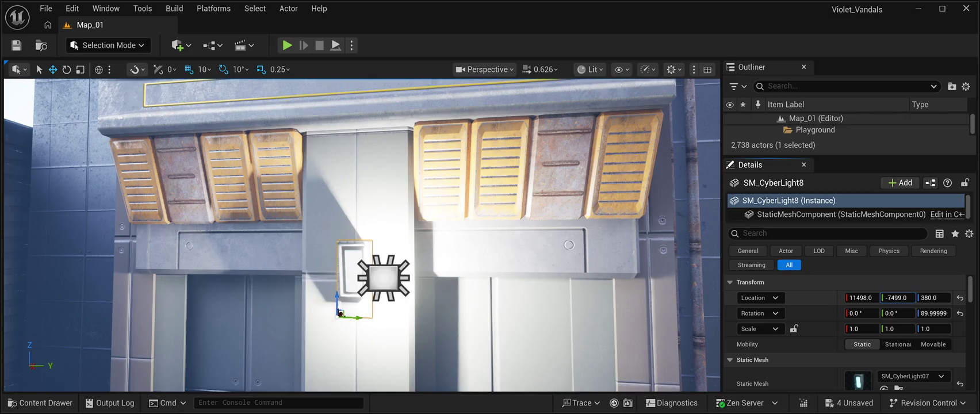
scroll(362, 235, up, 3)
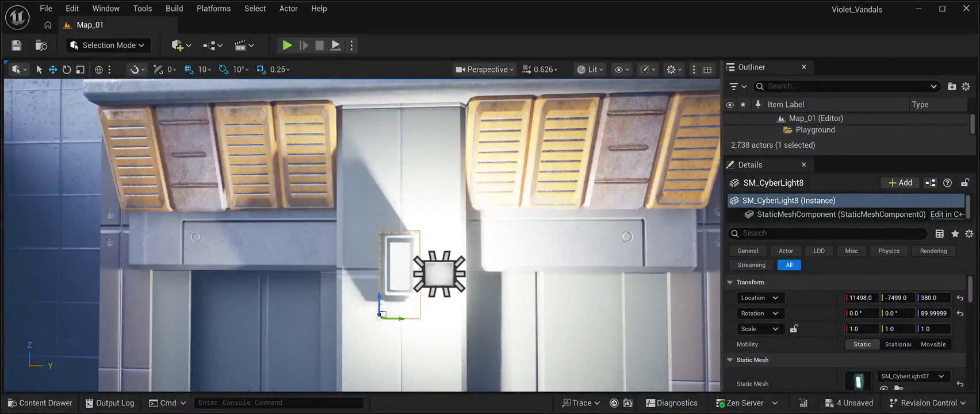
Step: Move RectLight2 along Y to -7478, centred over the fixture
click(438, 273)
drag(459, 274, 422, 273)
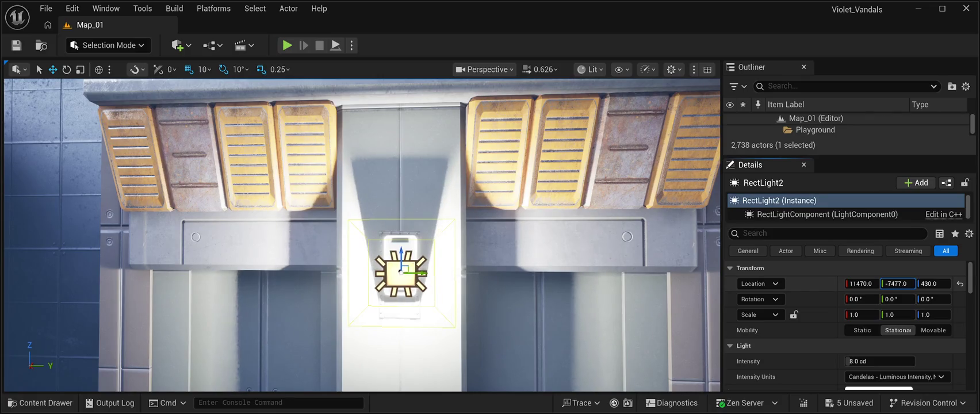
scroll(362, 235, down, 5)
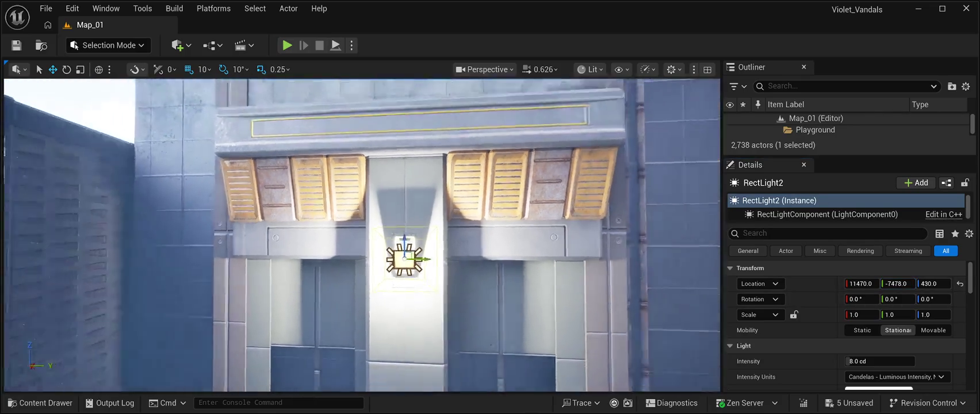
click(642, 230)
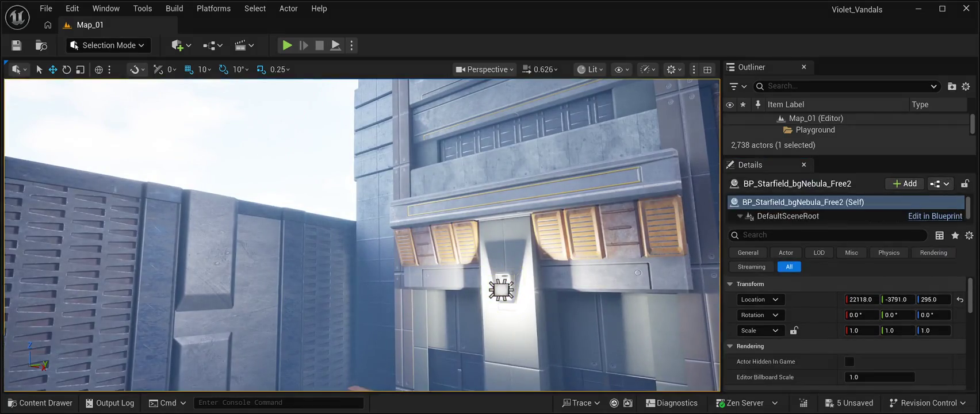
key(f)
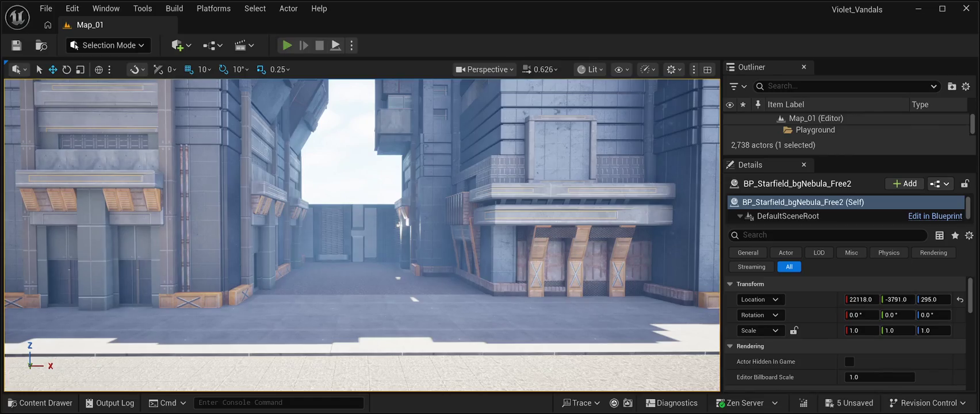
key(alt+p)
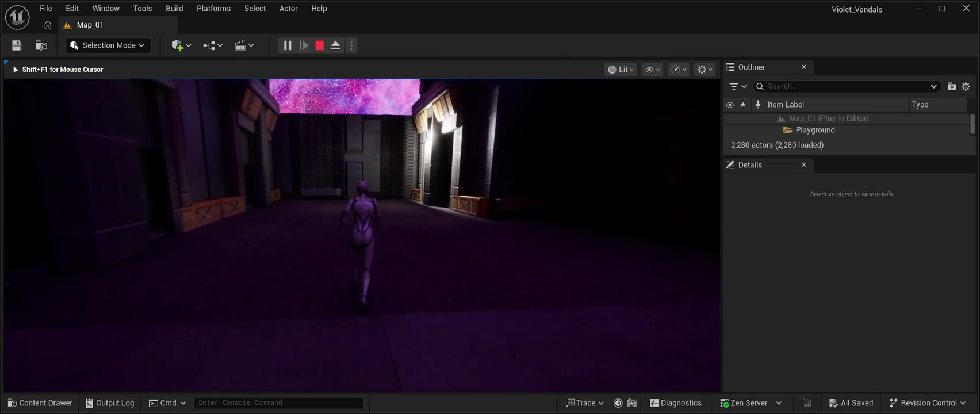
Step: Run the character across the open plaza toward the city buildings, then end the playtest
key(w)
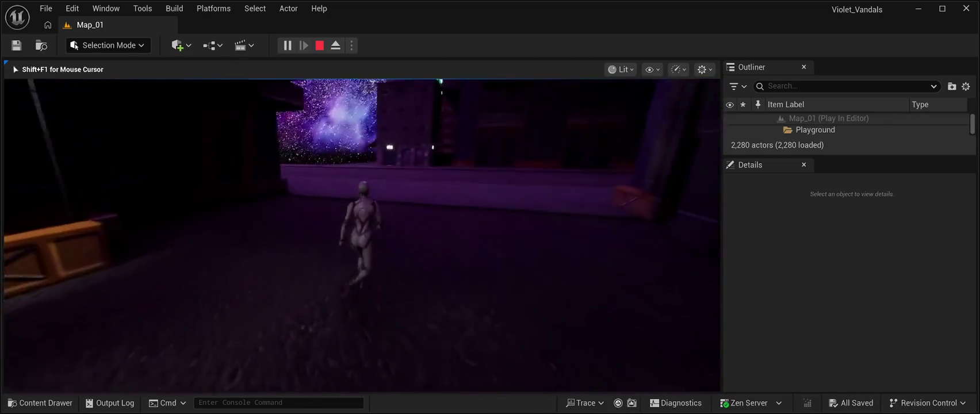
key(a)
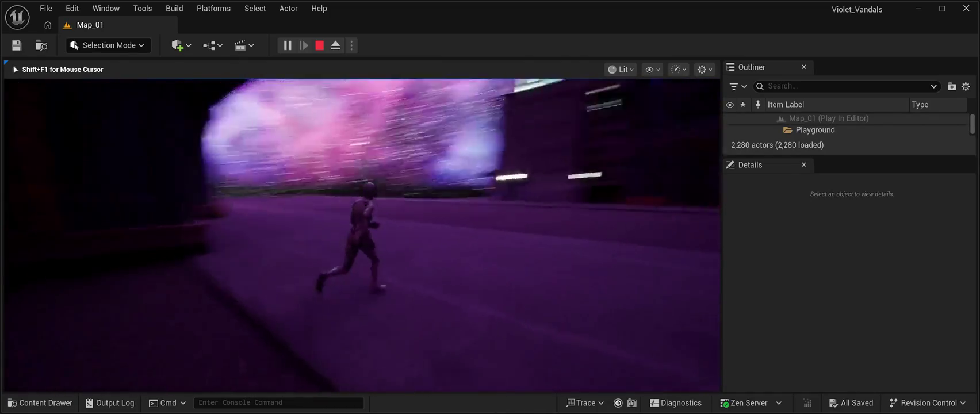
key(w)
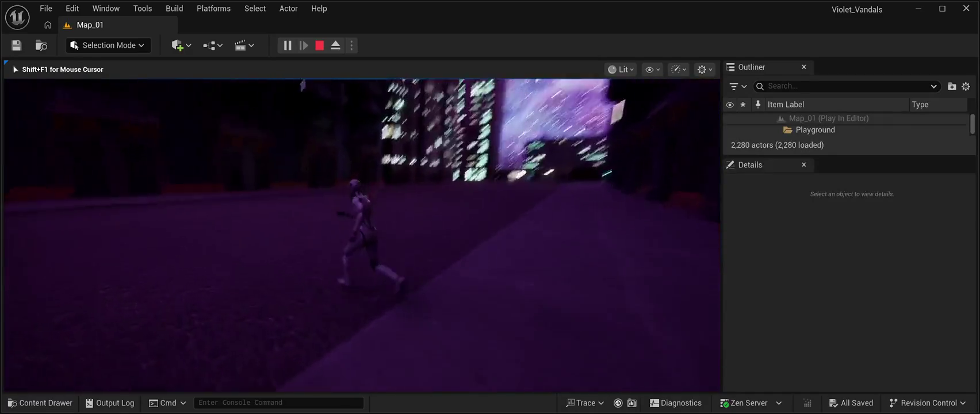
key(w)
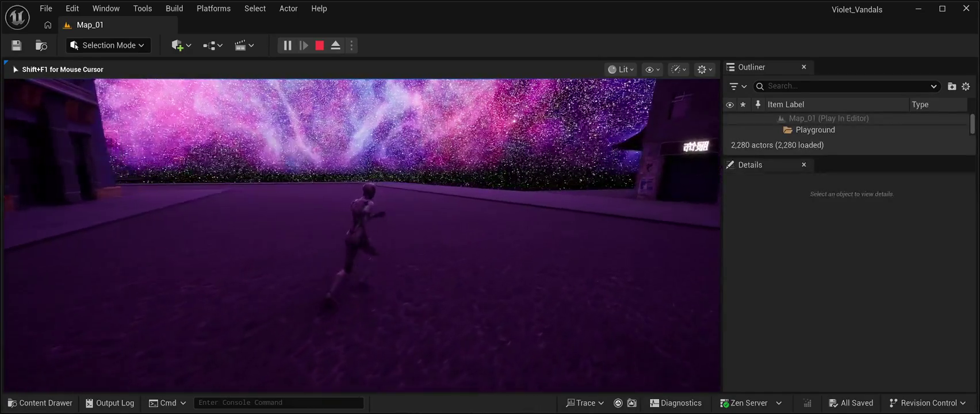
key(d)
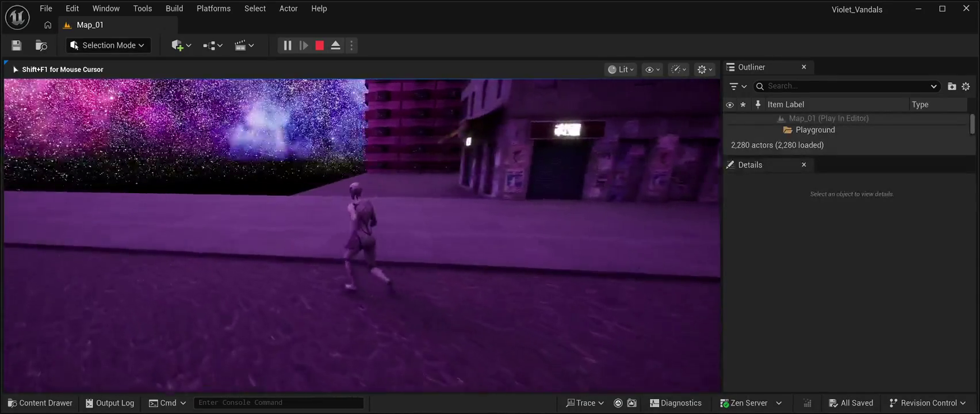
key(w)
key(a)
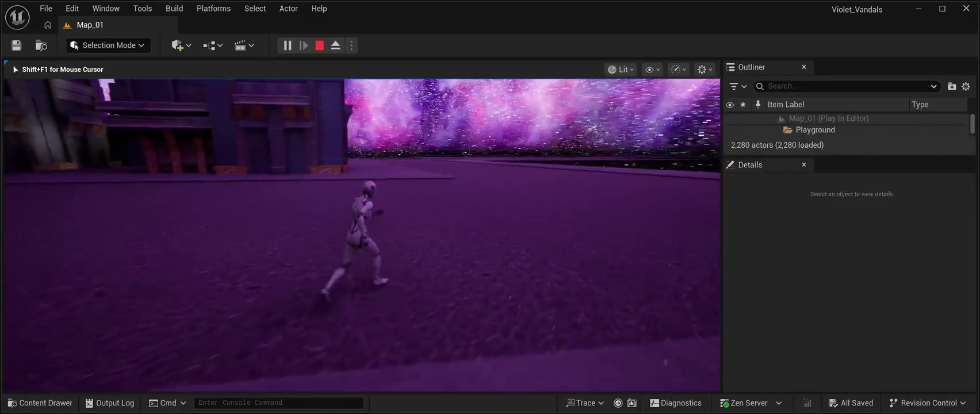
key(a)
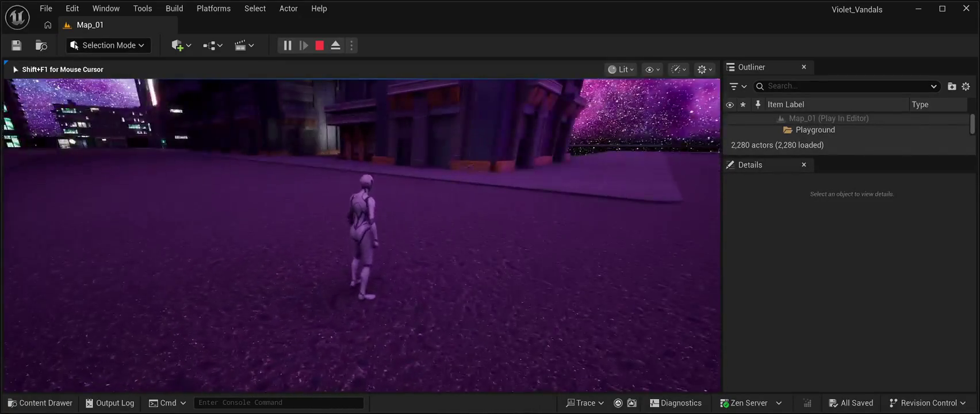
key(w)
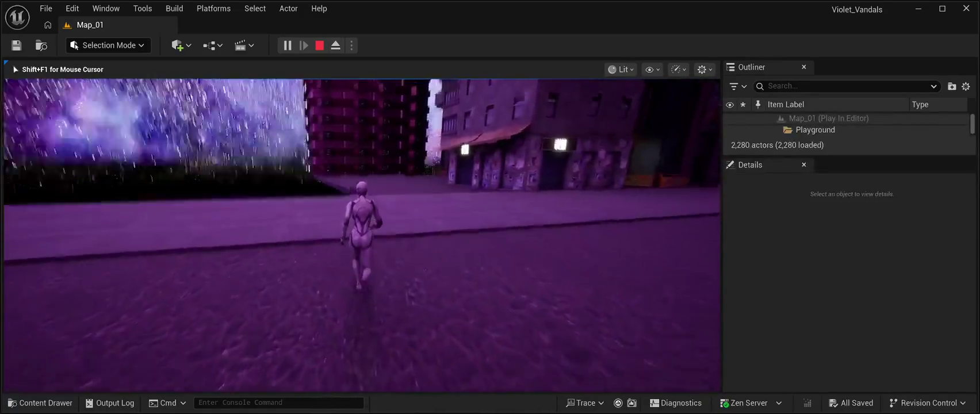
key(d)
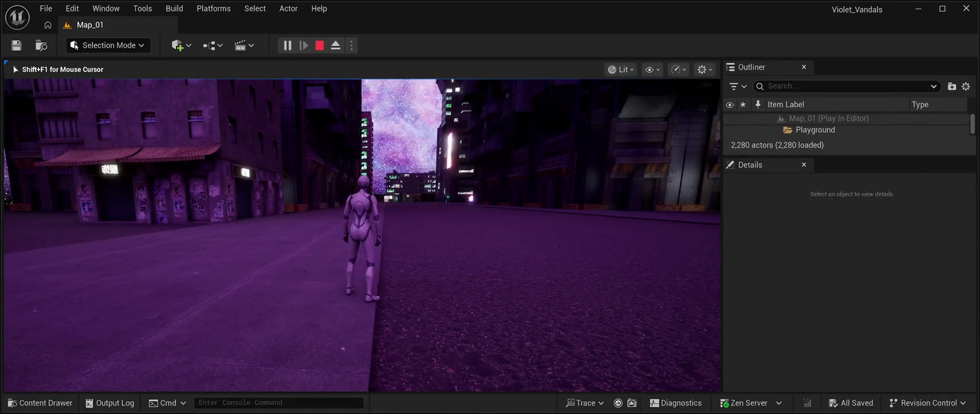
key(Escape)
key(f)
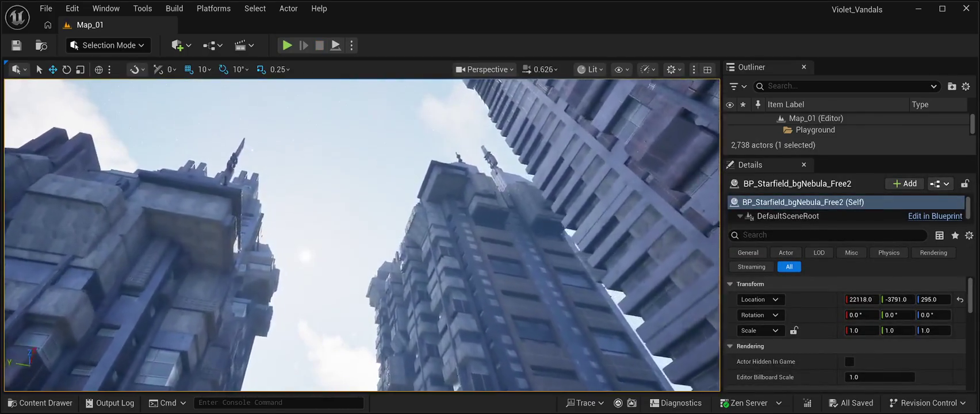
key(w)
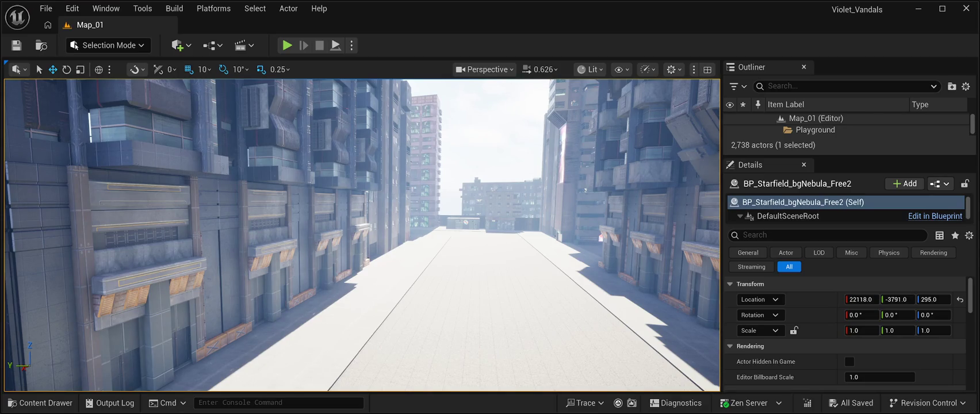
key(w)
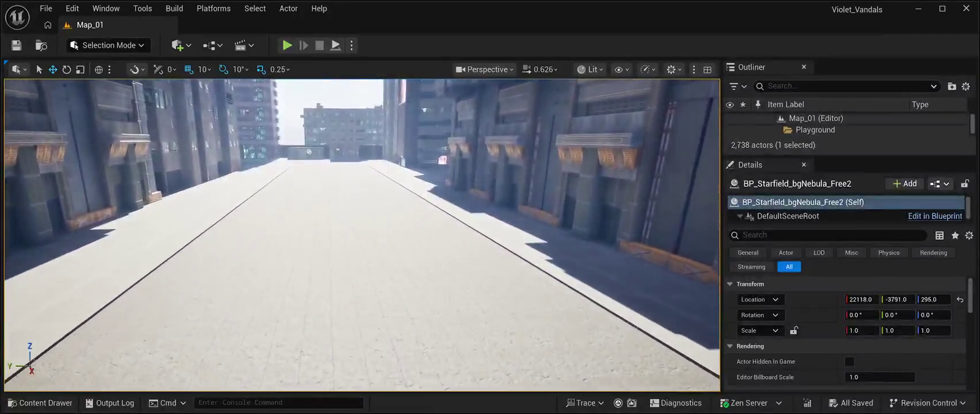
key(w)
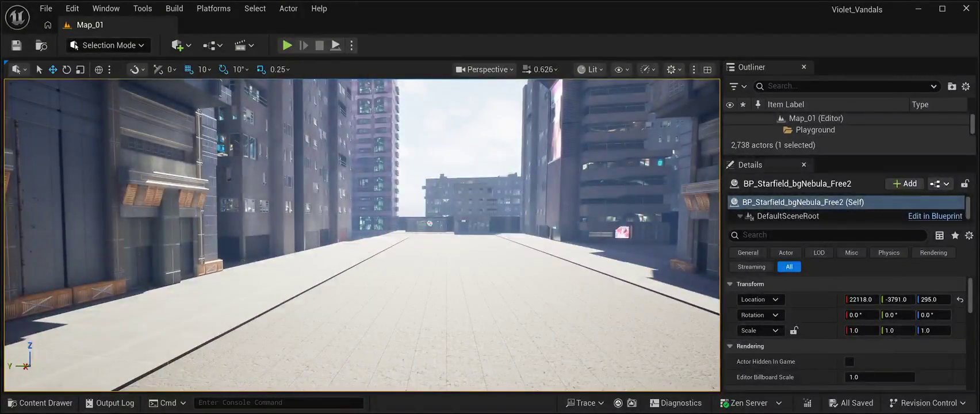
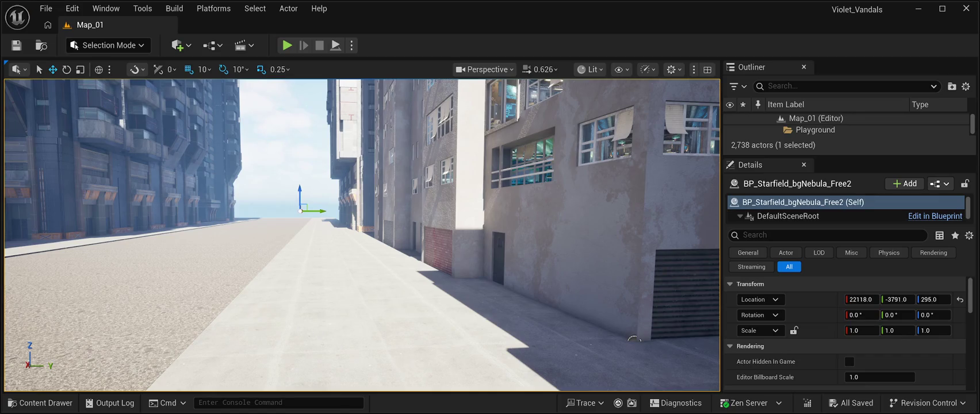
Step: Fly the camera down the street past the grey shop and tall purple tower to the grey-blue buildings
key(w)
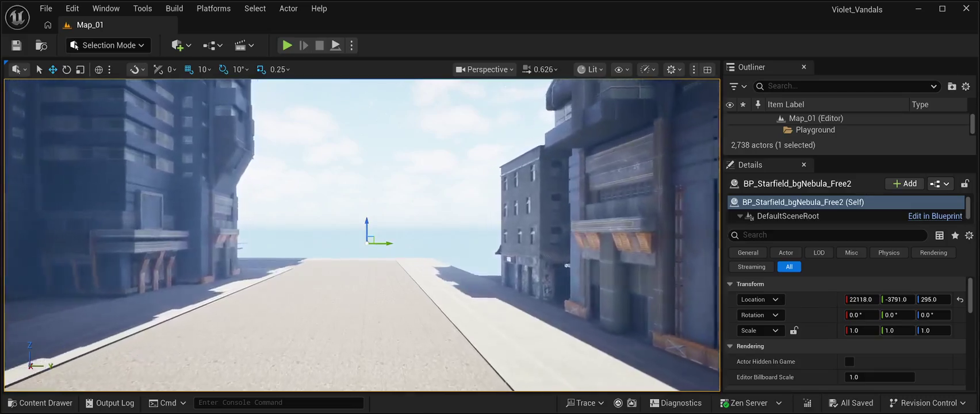
key(d)
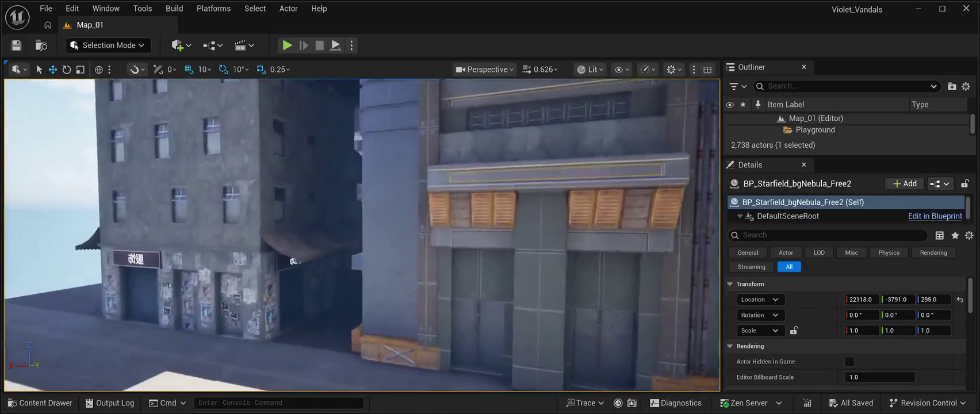
key(a)
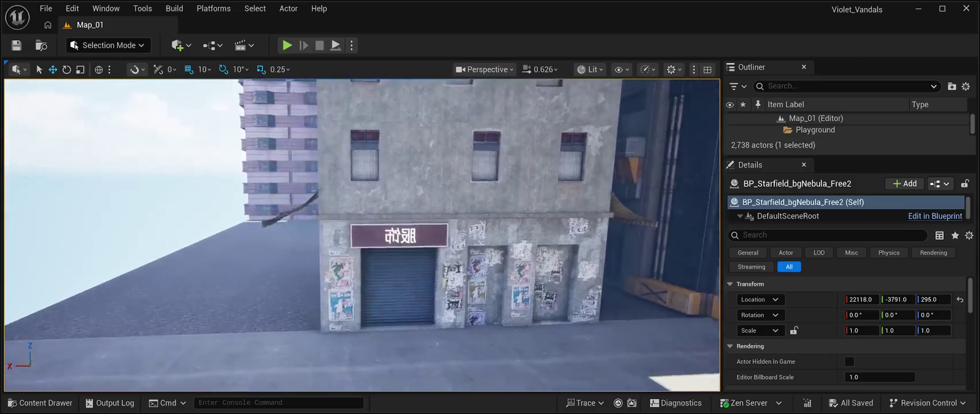
key(a)
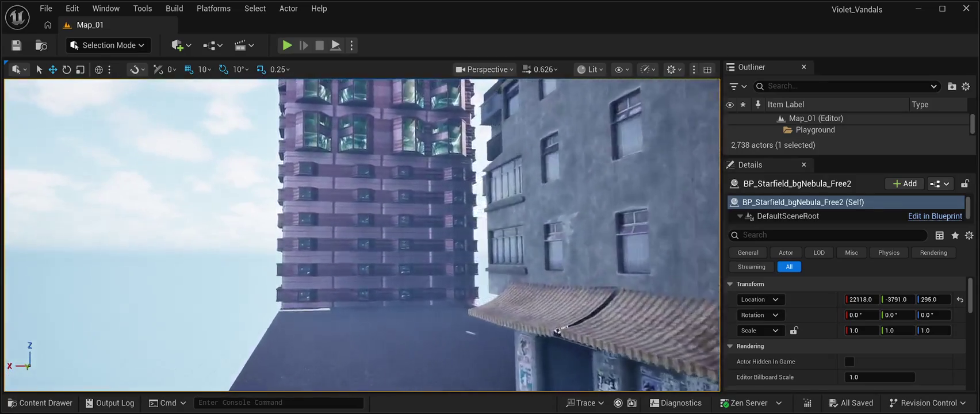
key(w)
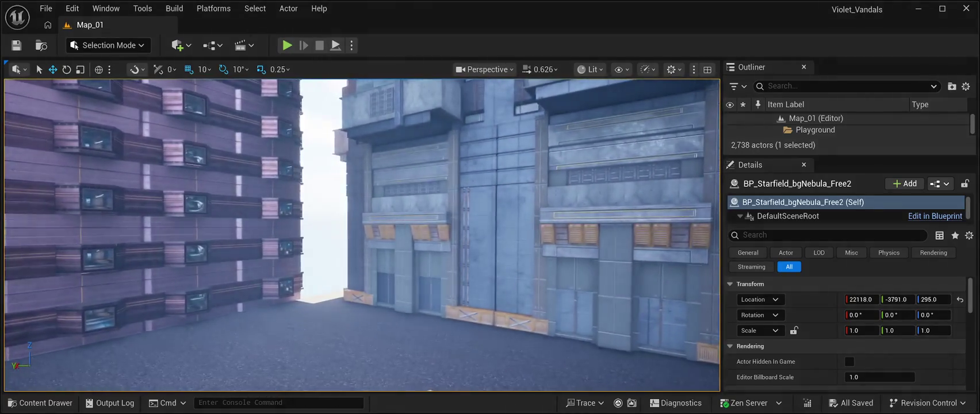